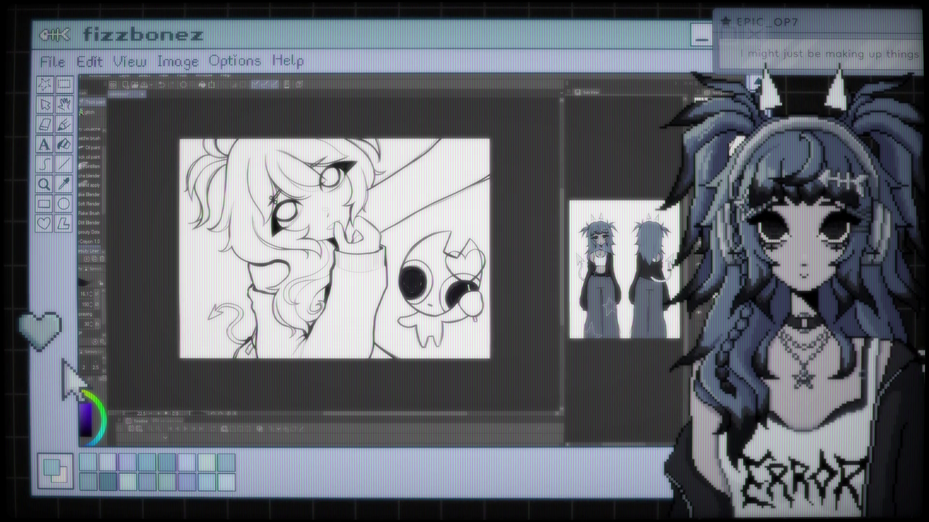
Step: Zoom in twice on the line-art illustration in Clip Studio Paint so the drawing fills more of the window
key(ctrl+plus)
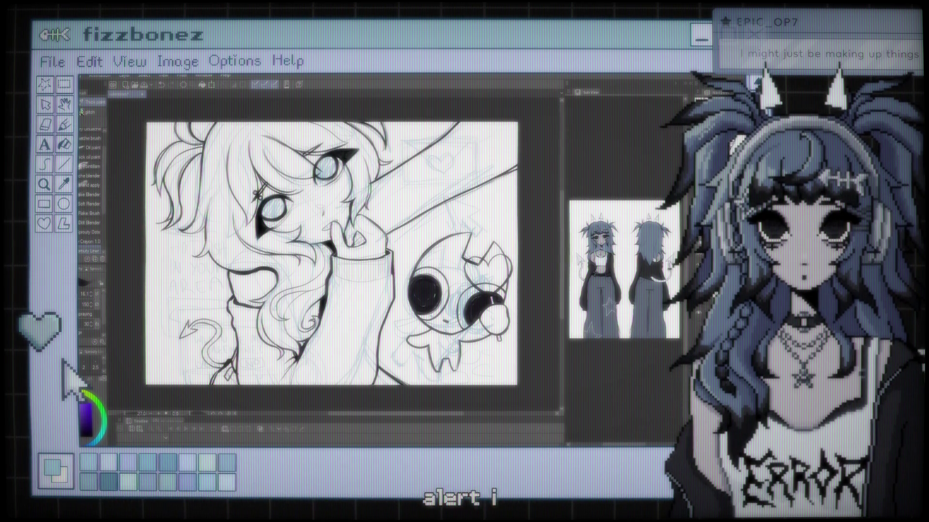
key(ctrl+plus)
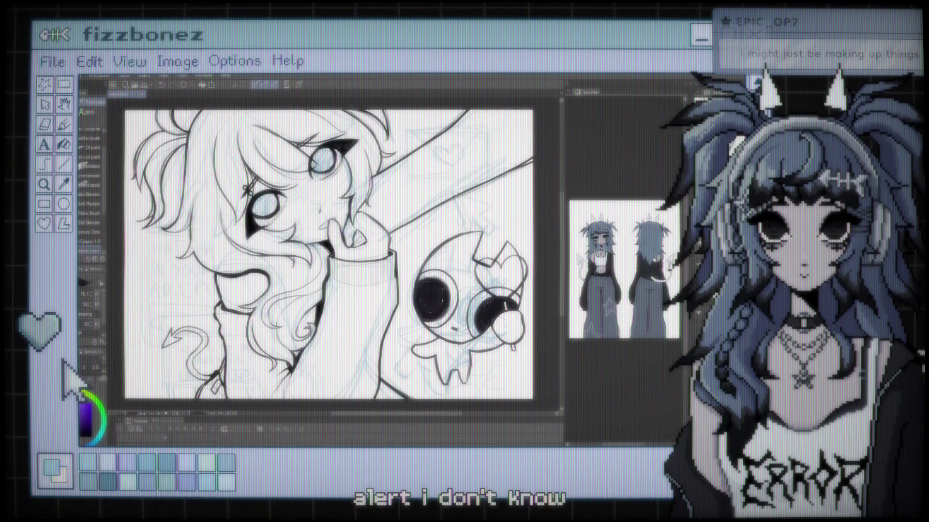
scroll(329, 255, down, 1)
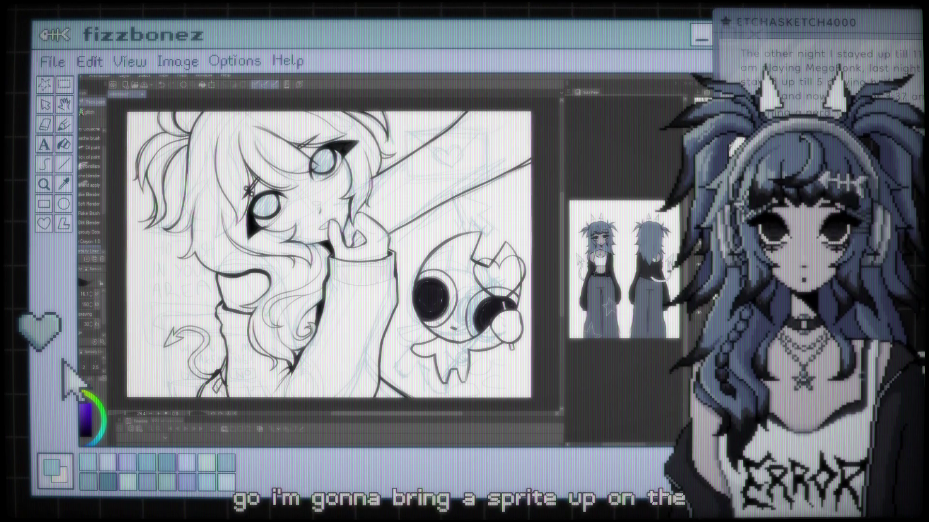
Step: Switch from Clip Studio Paint to the blank sprite in Aseprite
key(alt+Tab)
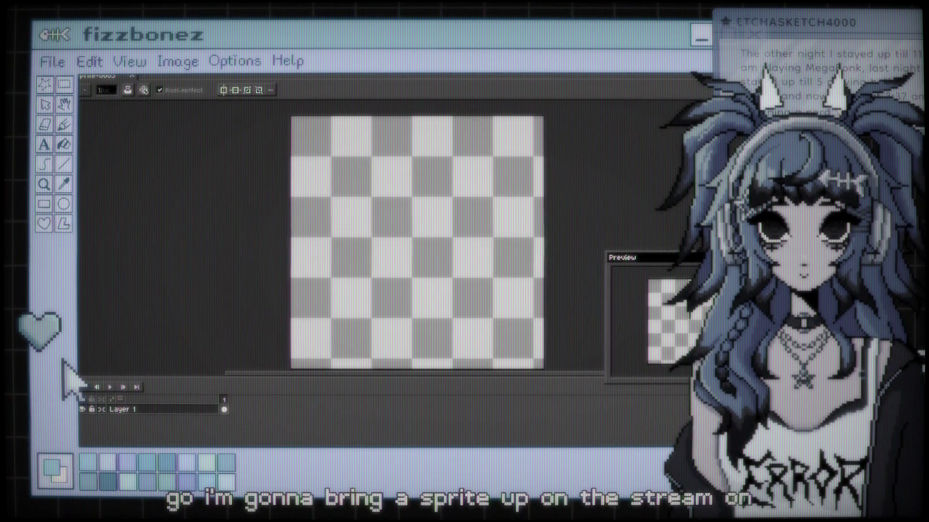
Step: Collapse the timeline, pan and zoom onto the blank sprite, and draw a vertical blue line
mouse_move(456, 190)
mouse_down()
mouse_move(436, 197)
mouse_move(414, 176)
mouse_up()
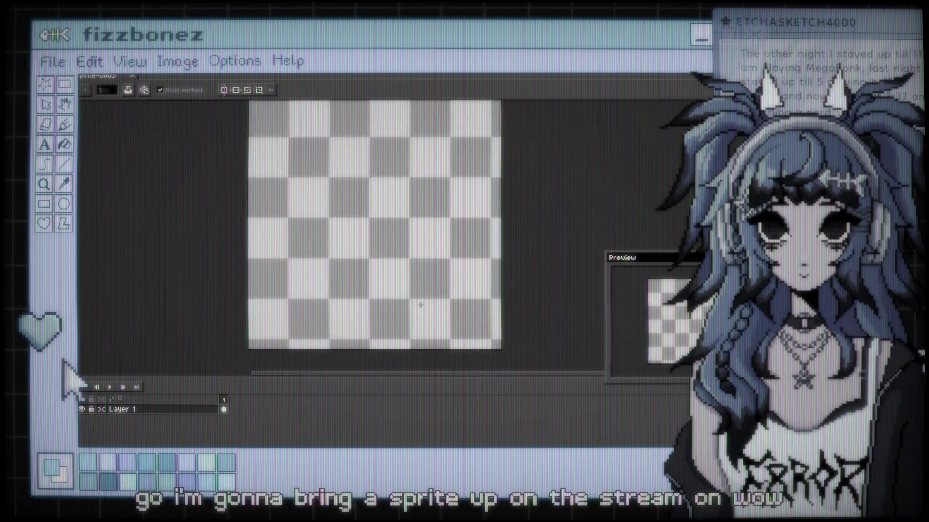
drag(320, 380, 320, 446)
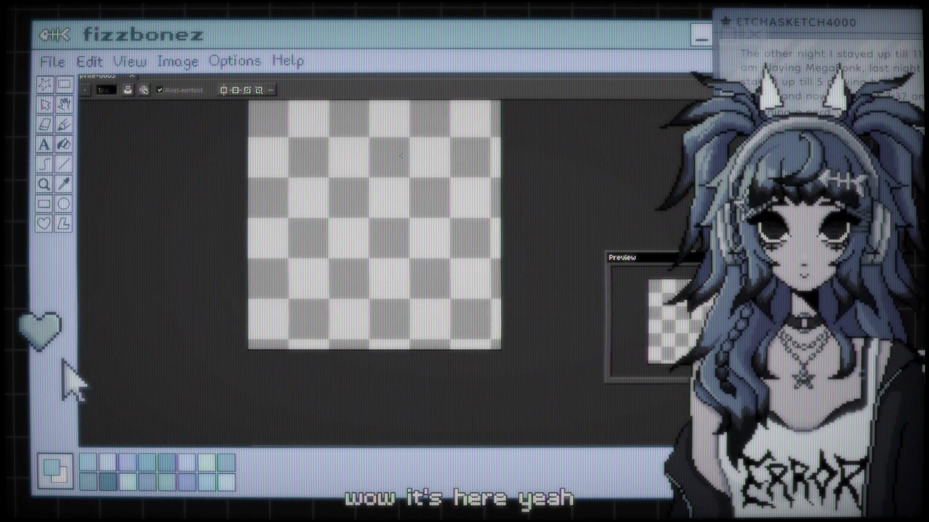
scroll(401, 155, up, 1)
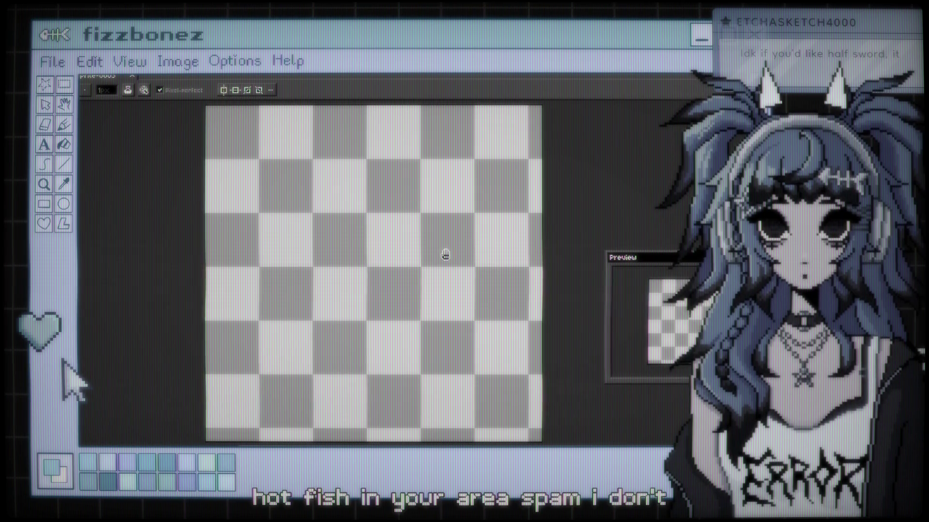
drag(444, 253, 441, 252)
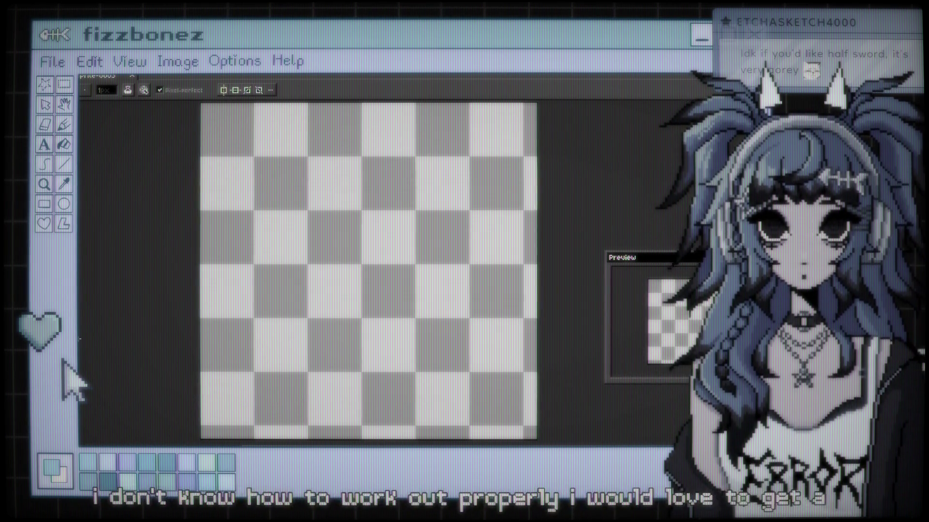
drag(246, 158, 242, 277)
Step: Redraw the blue vertical line on the sprite after several undone attempts
key(ctrl+z)
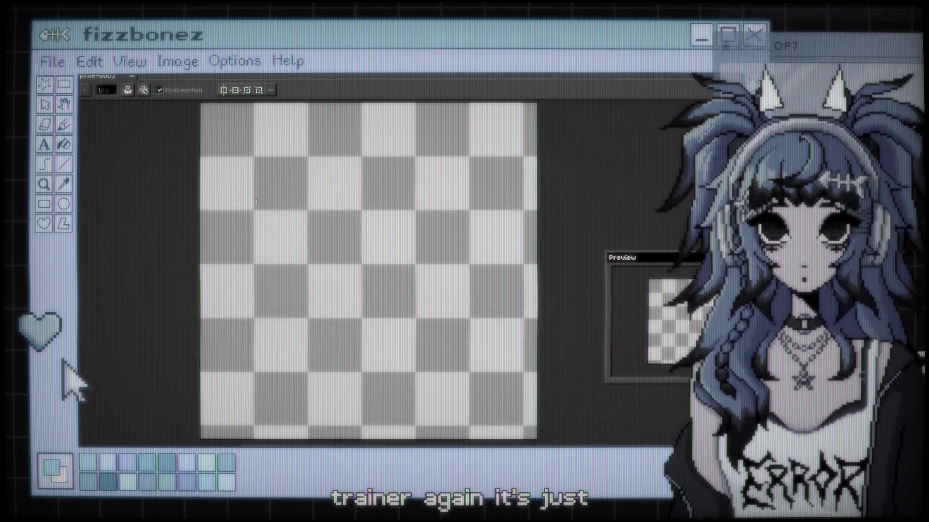
drag(283, 209, 283, 265)
key(ctrl+z)
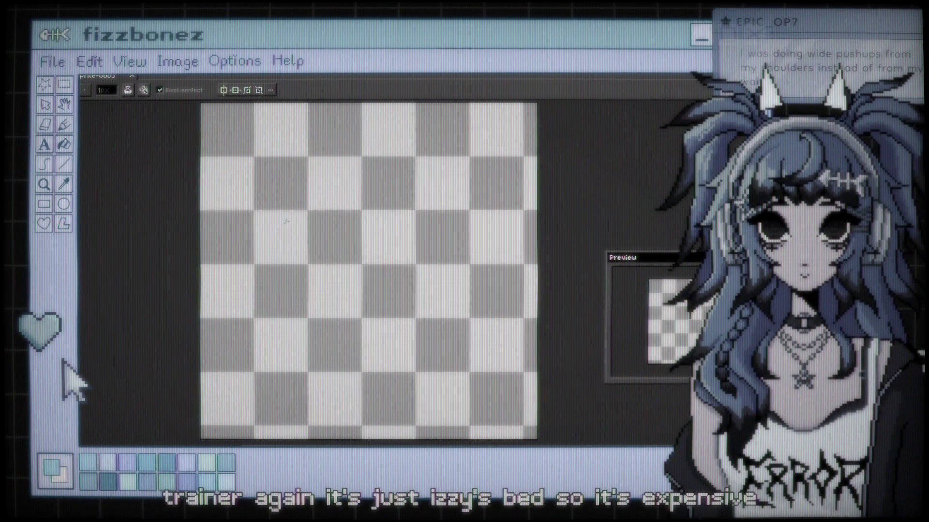
key(ctrl+z)
mouse_move(292, 219)
mouse_down()
mouse_move(287, 298)
mouse_move(352, 311)
mouse_up()
key(ctrl+z)
Step: Add a longer horizontal line along the bottom and enable vertical mirror symmetry
drag(296, 307, 404, 311)
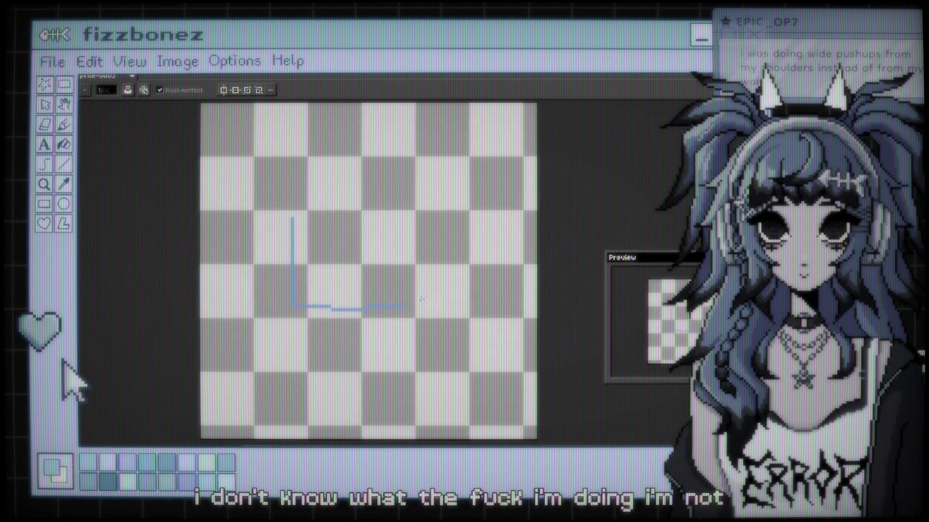
key(ctrl+z)
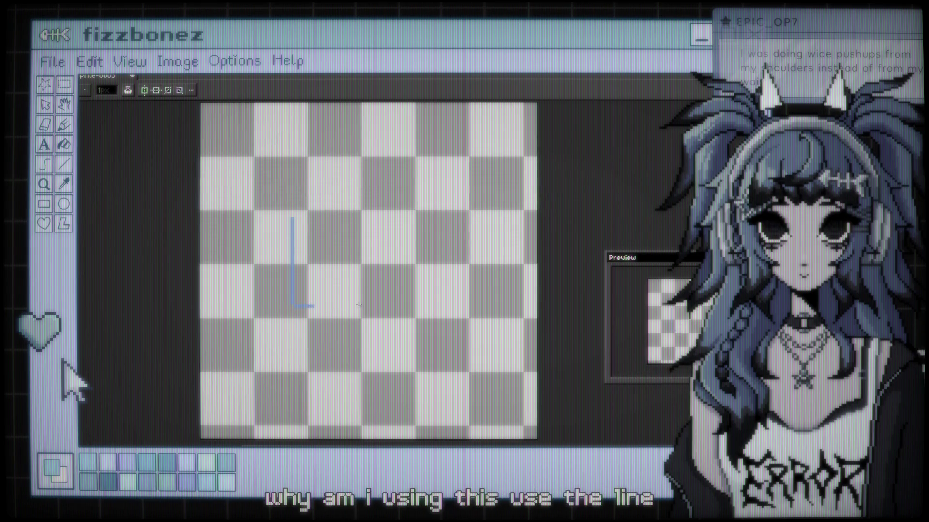
mouse_move(347, 306)
mouse_down()
mouse_move(404, 319)
mouse_move(437, 306)
mouse_up()
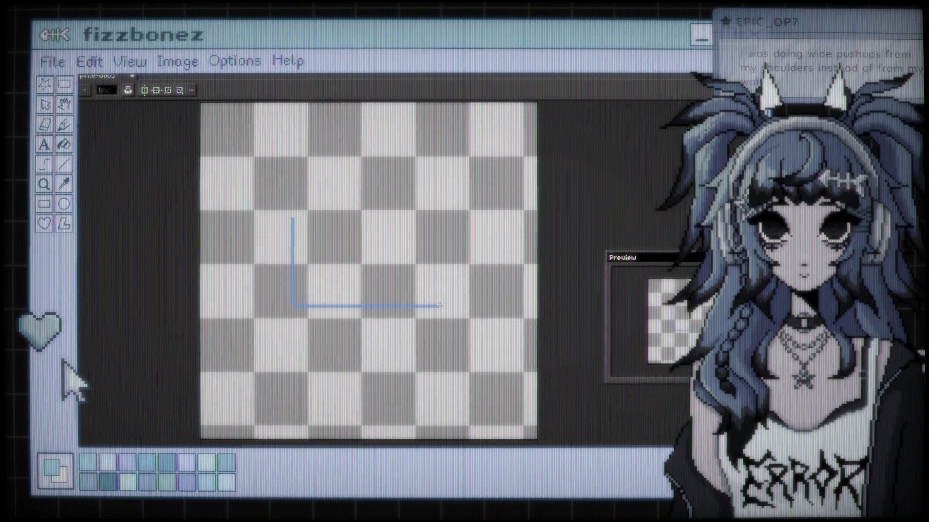
click(145, 91)
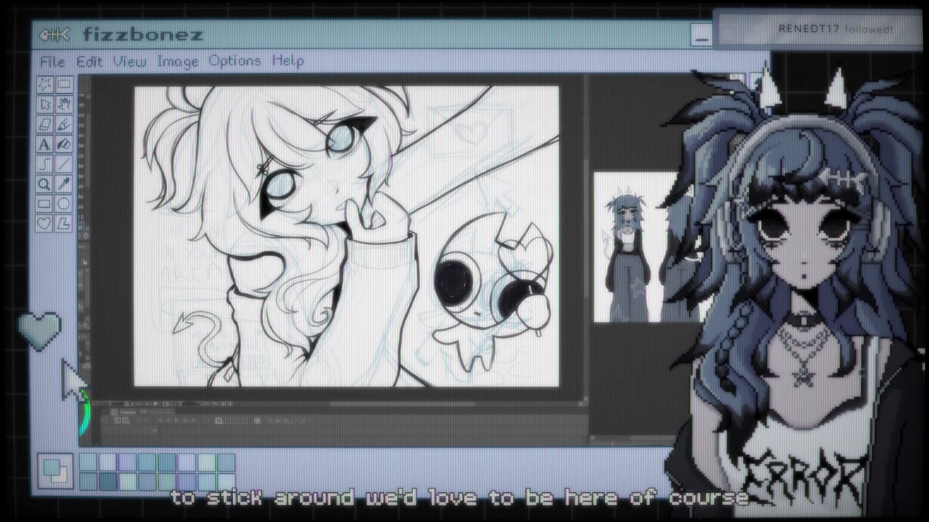
Step: Zoom in and back out on the line-art illustration to look it over
scroll(347, 237, up, 3)
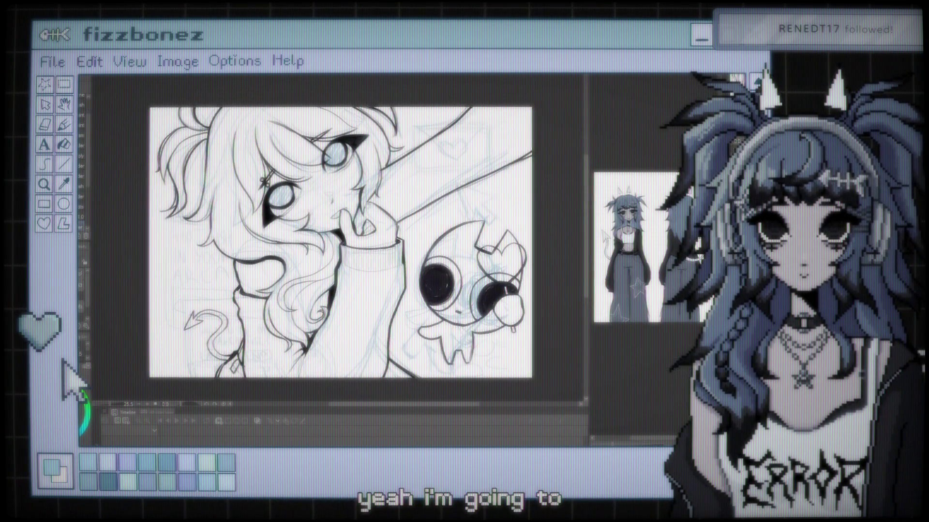
scroll(334, 245, down, 2)
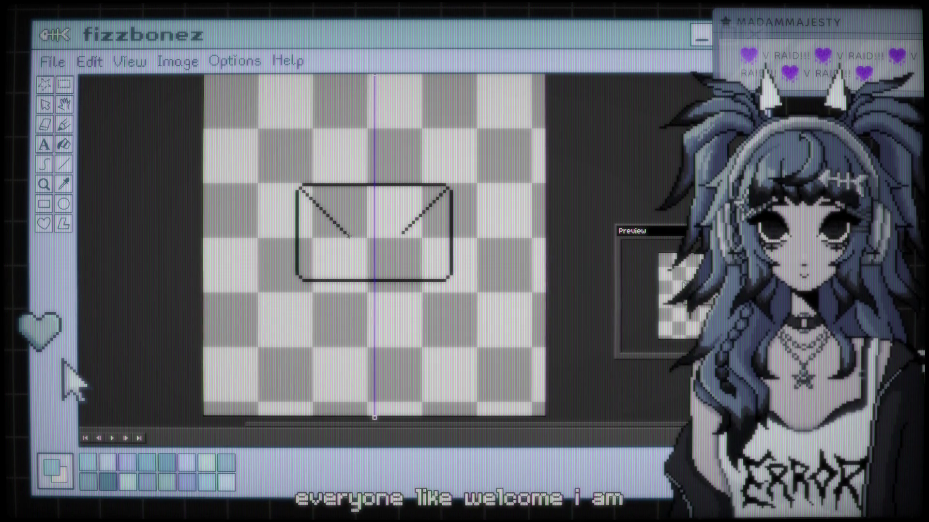
Step: Extend both envelope flap lines so they meet at the centre line
drag(329, 219, 356, 242)
key(ctrl+z)
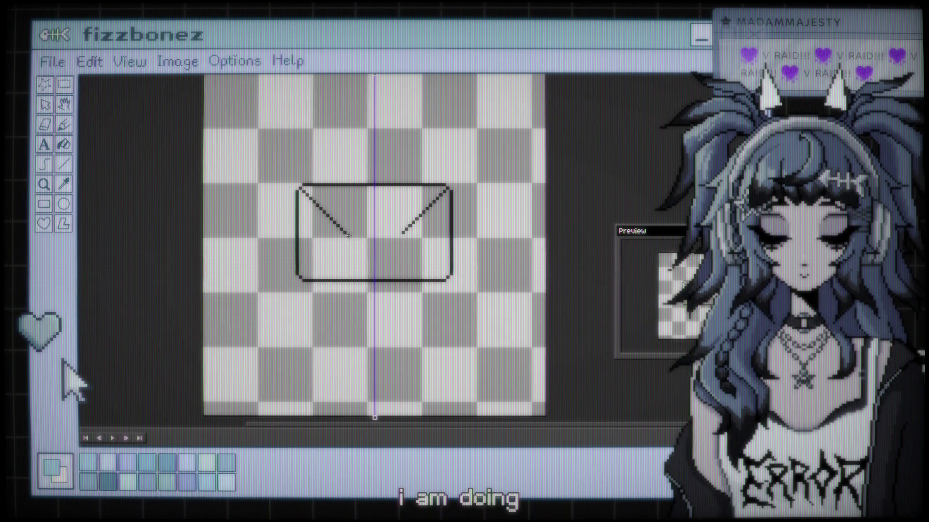
click(349, 236)
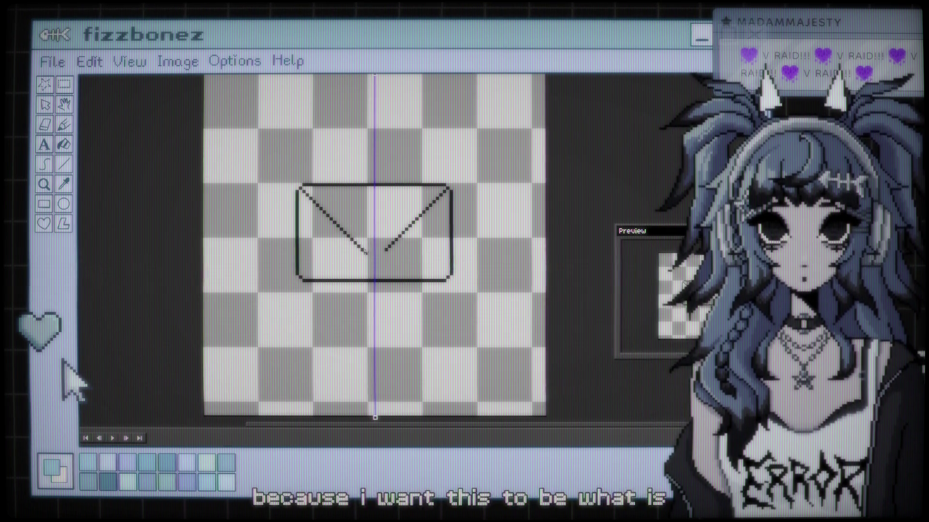
drag(366, 252, 374, 260)
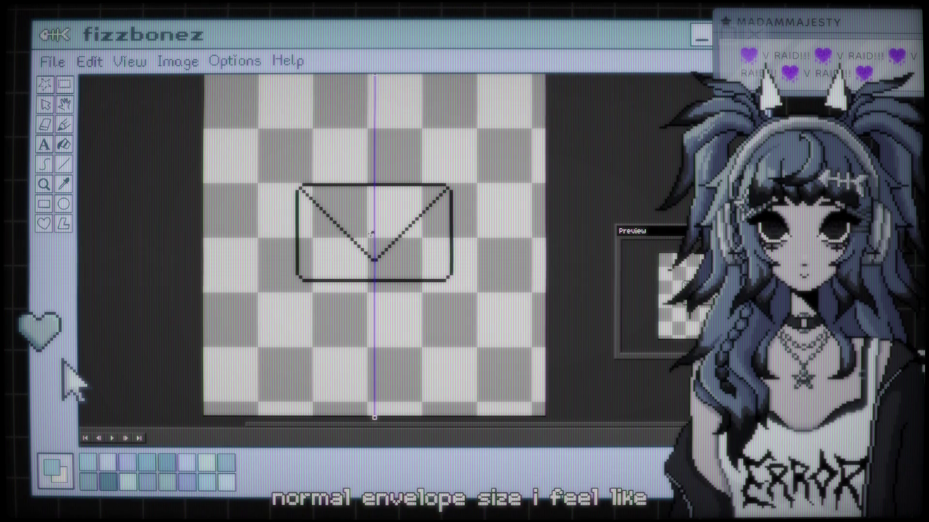
Step: Undo the trial heart strokes at the flap tip and expand the layer timeline
drag(373, 232, 389, 233)
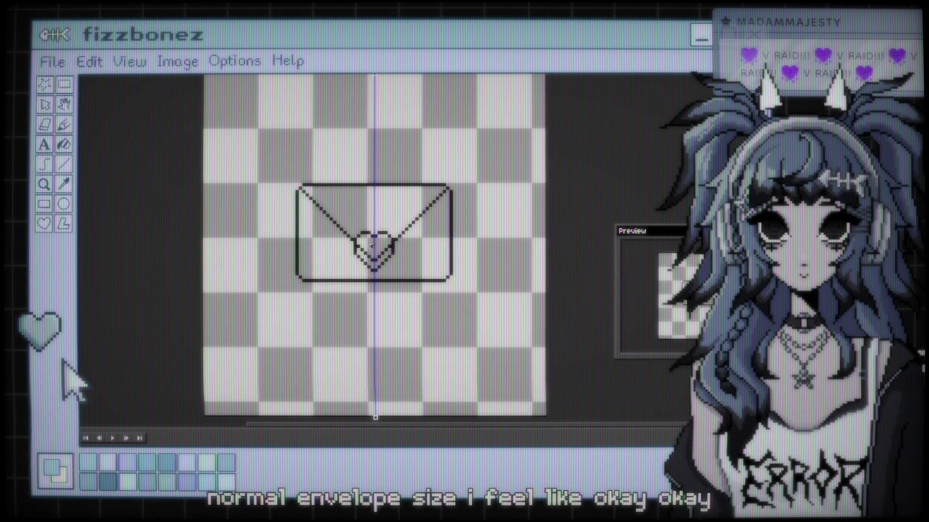
drag(367, 233, 357, 229)
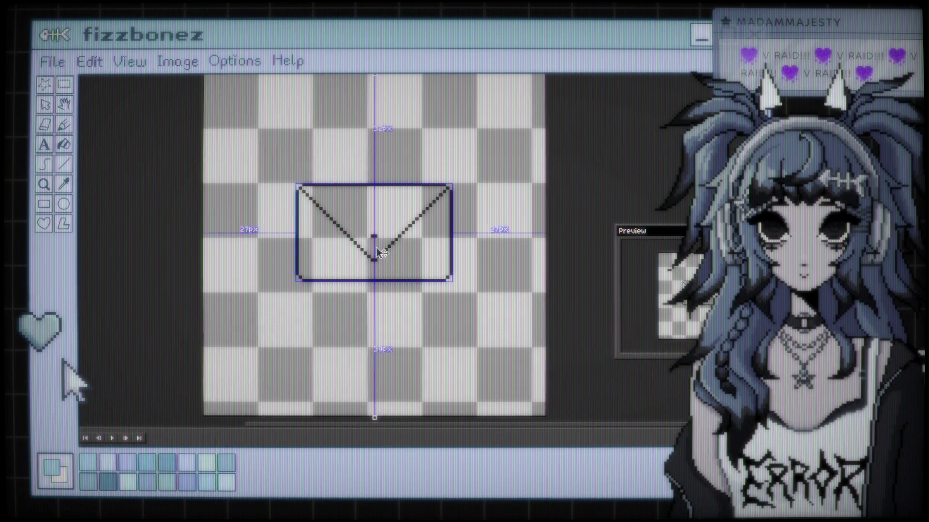
key(ctrl+z)
key(ctrl+z)
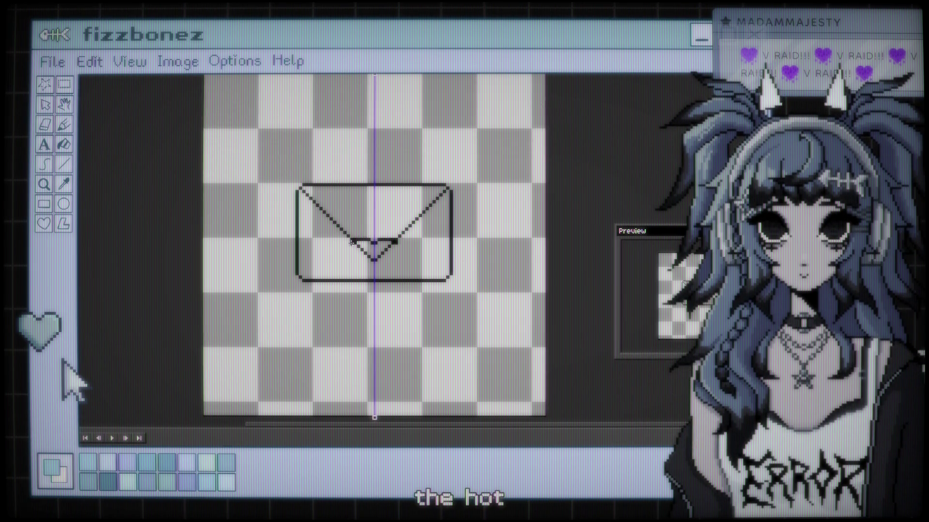
key(ctrl+z)
key(ctrl+z)
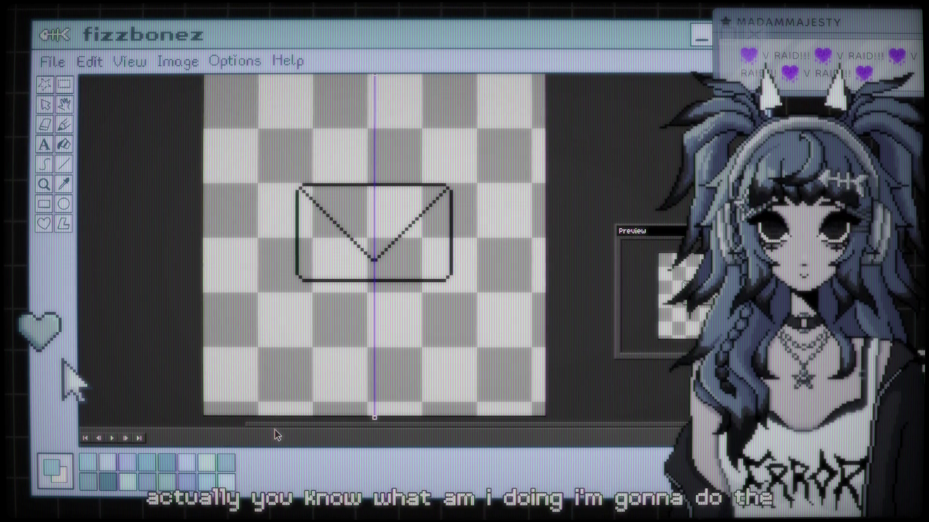
drag(273, 428, 269, 382)
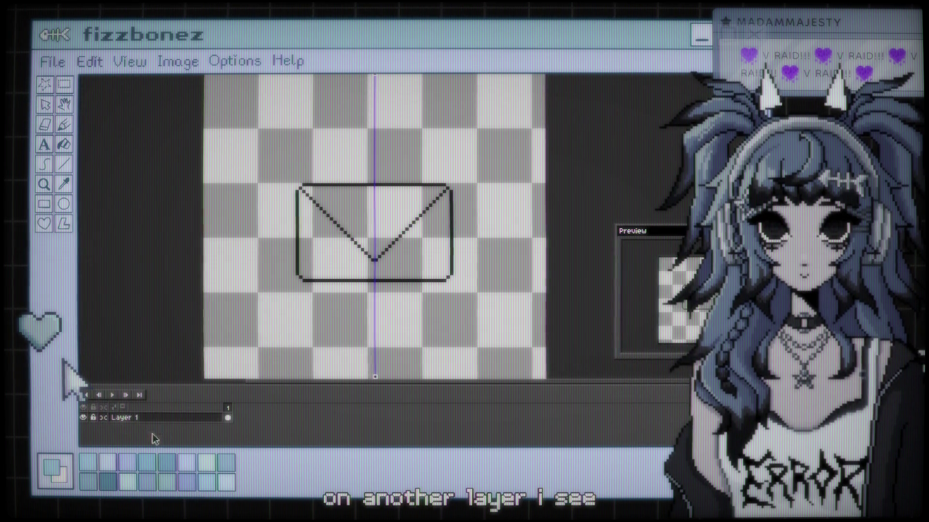
Step: Add a new Layer 2 above Layer 1 from the layer menu and begin renaming it
right_click(141, 418)
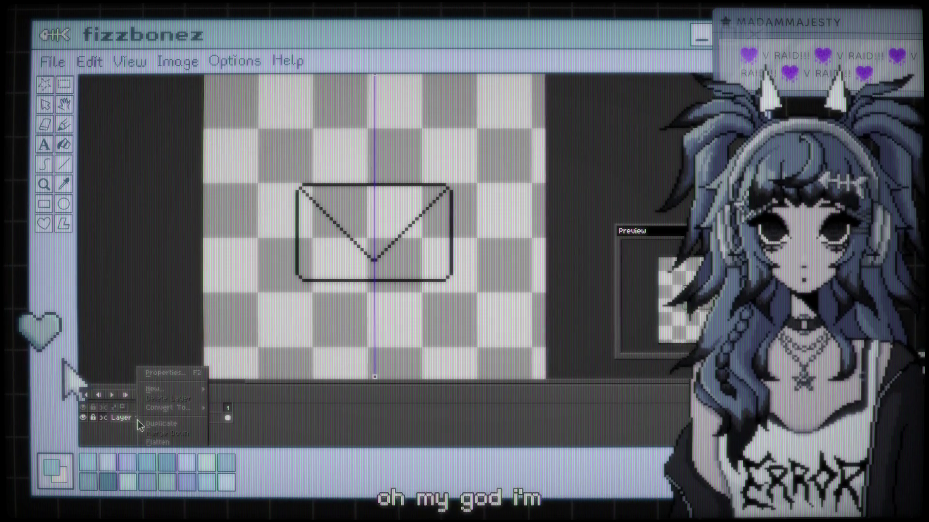
mouse_move(183, 390)
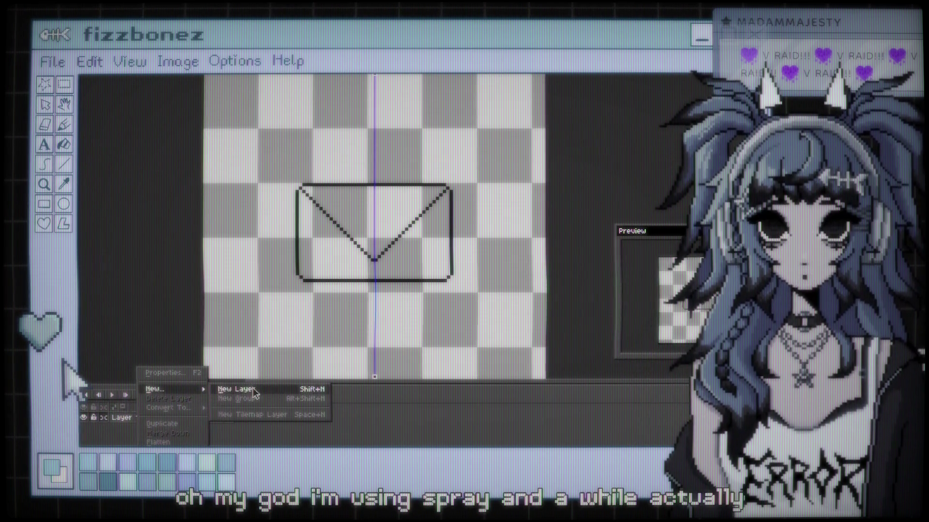
click(242, 390)
double_click(144, 418)
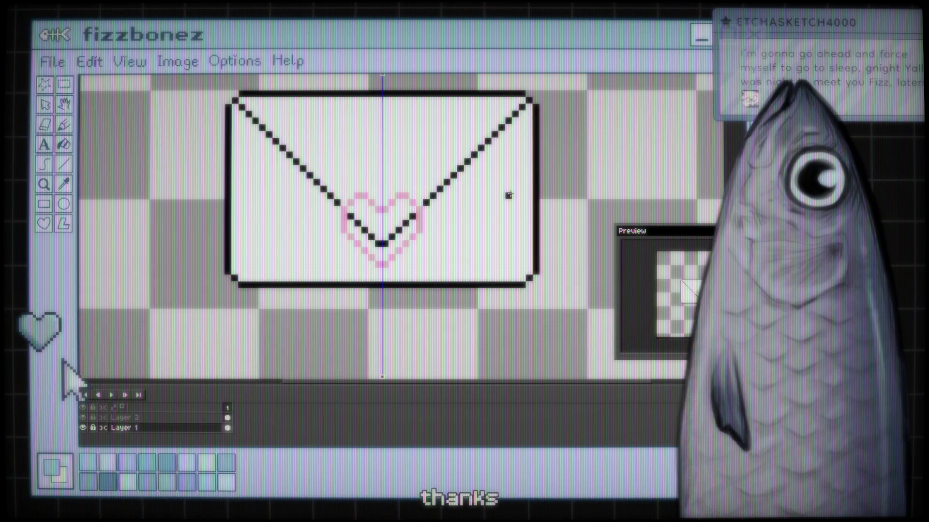
Step: Pan the canvas to reposition the envelope in view
drag(465, 248, 456, 266)
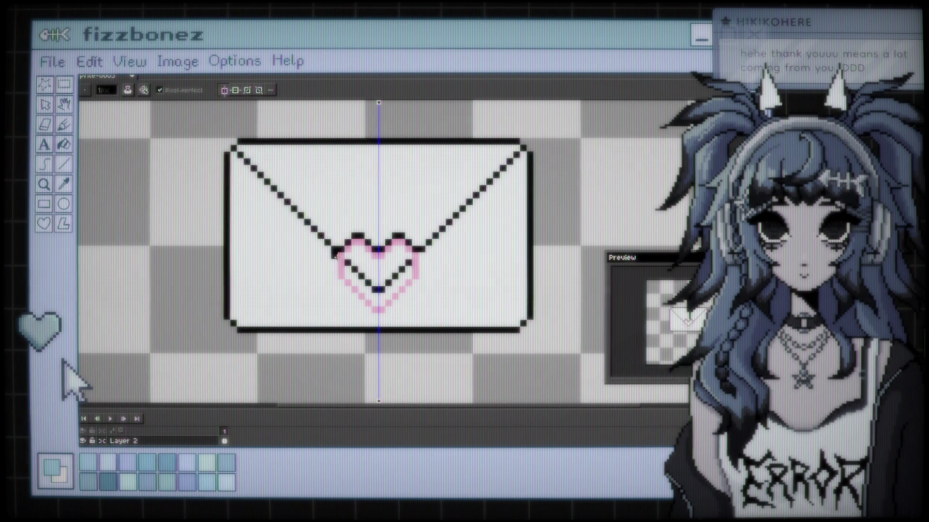
Step: Remove stray mirrored lines, add a dark top-centre pixel, then Magic Wand-select and clear the heart's pink edge pixels
drag(341, 249, 334, 285)
key(ctrl+z)
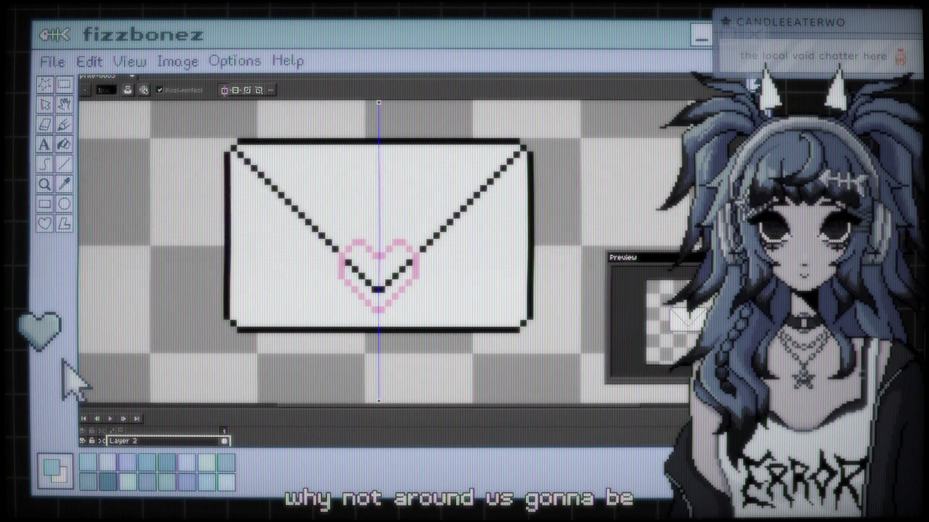
key(g)
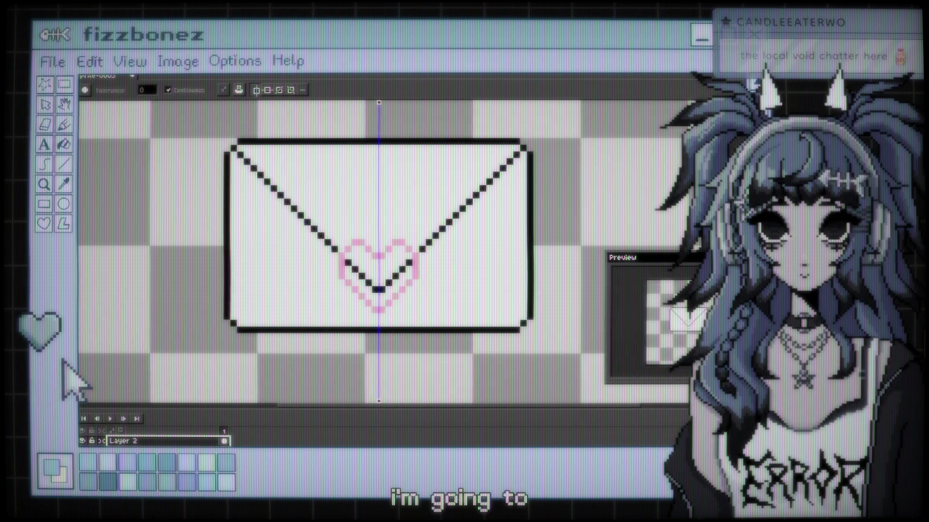
key(i)
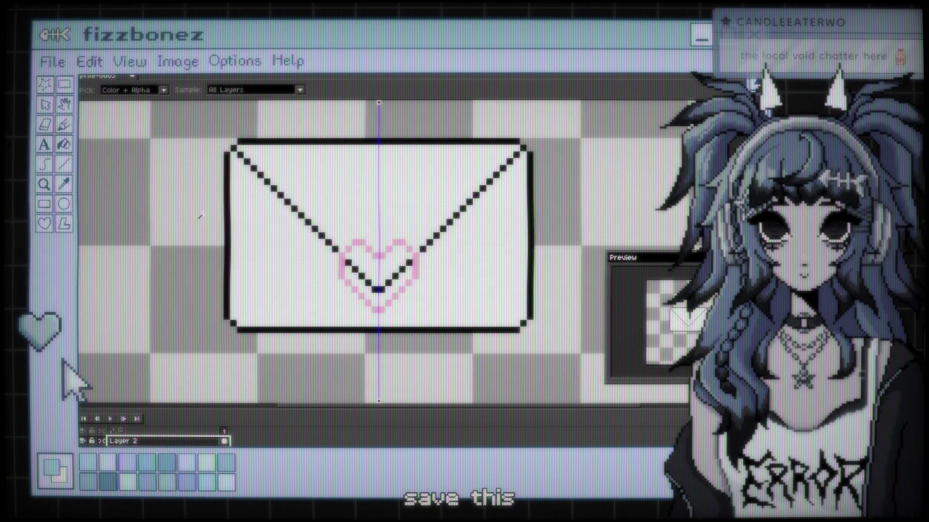
key(w)
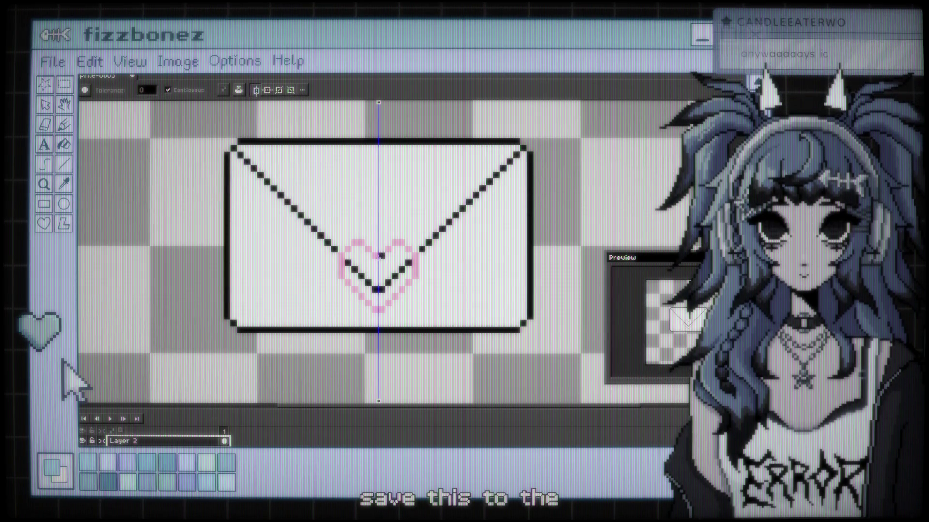
click(377, 256)
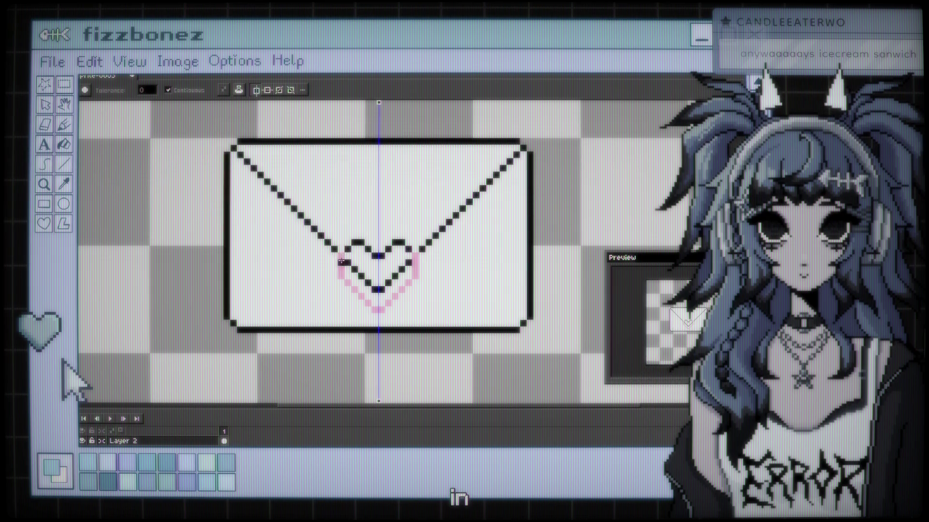
click(360, 296)
key(Delete)
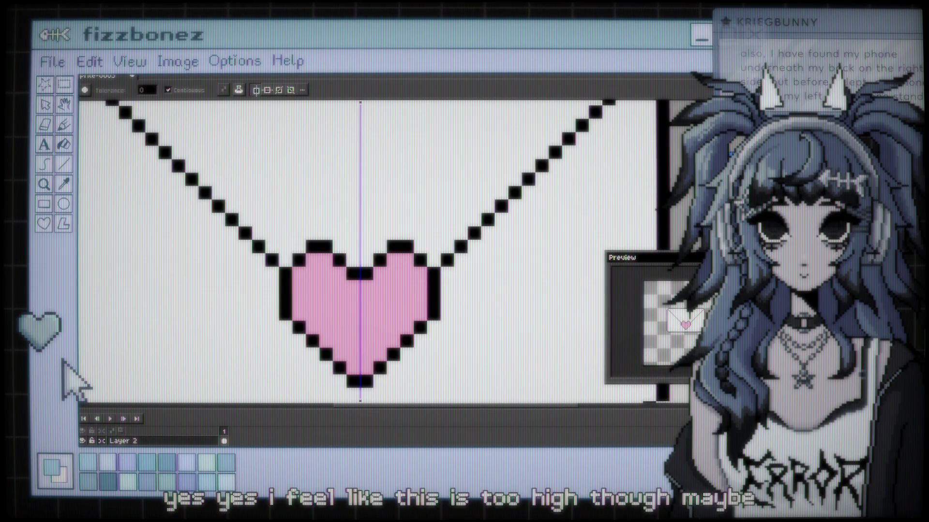
Step: Undo an accidental black fill of the heart and add a black pixel above its notch
click(339, 260)
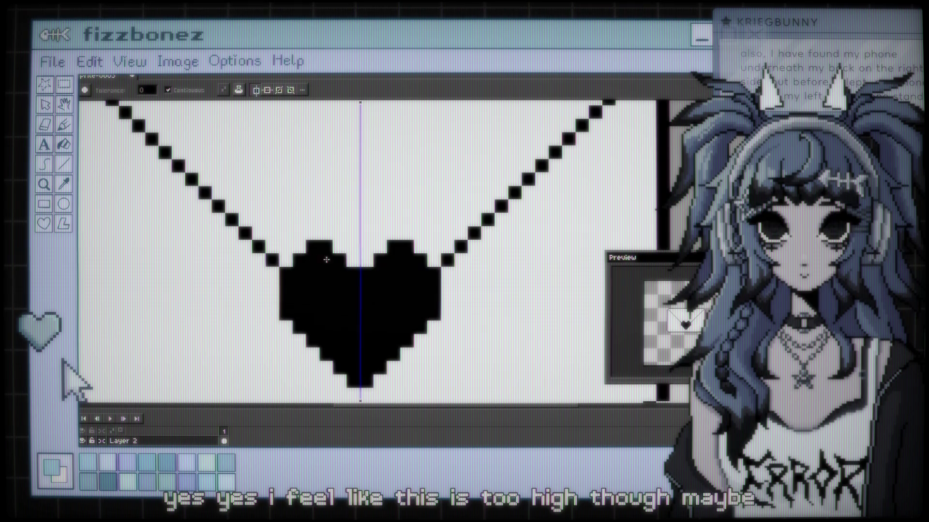
key(ctrl+z)
key(b)
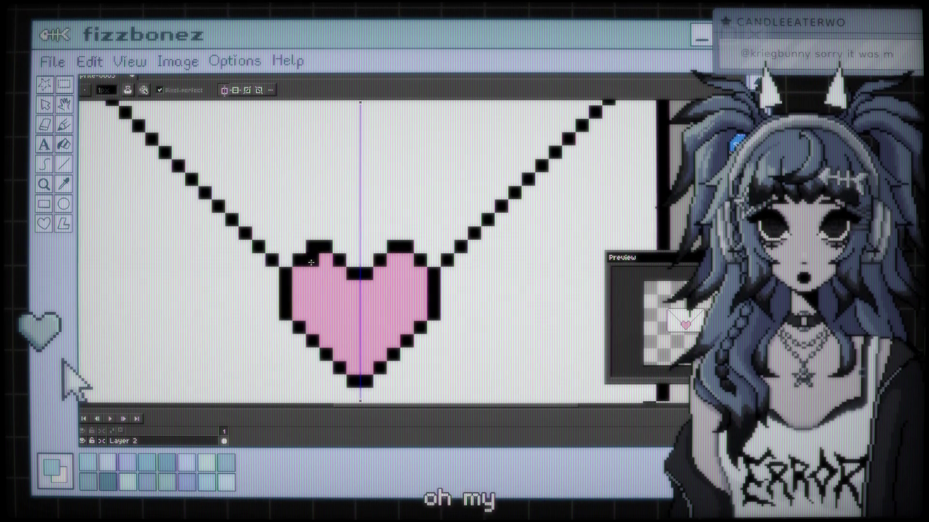
click(362, 232)
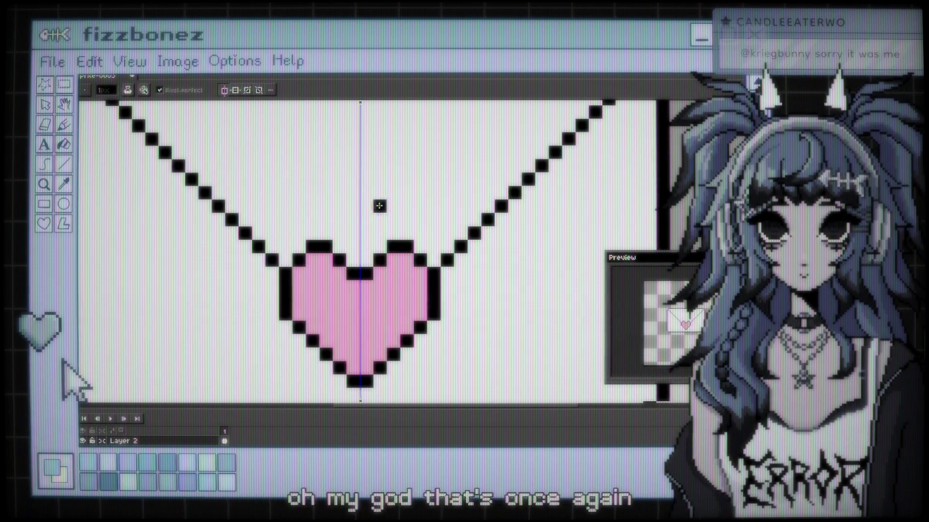
Step: Connect the heart's top lobes to the flap lines and hide the envelope layer
scroll(406, 216, down, 3)
scroll(408, 220, up, 4)
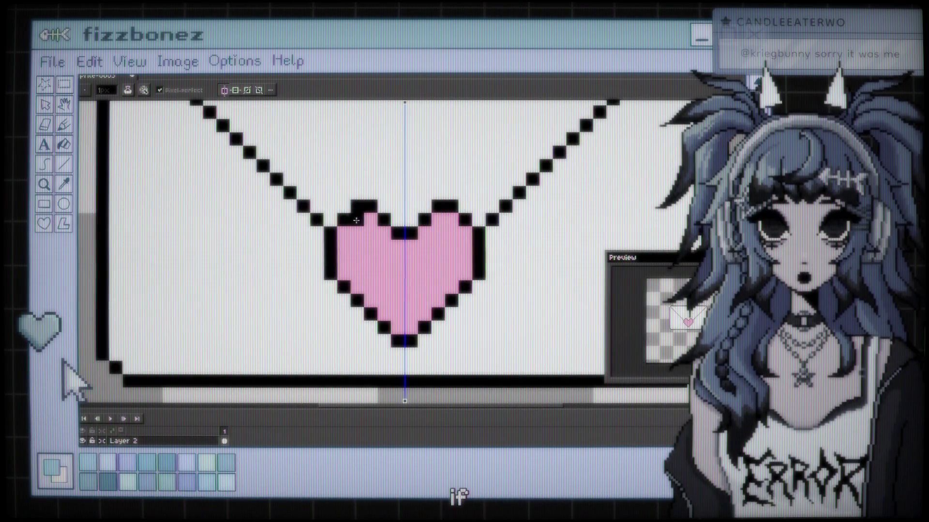
drag(324, 221, 344, 207)
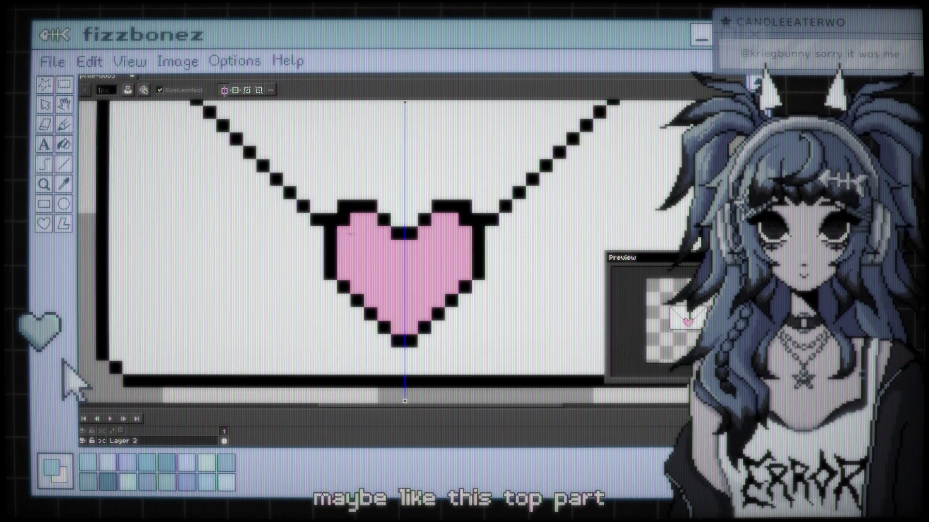
key(ctrl+z)
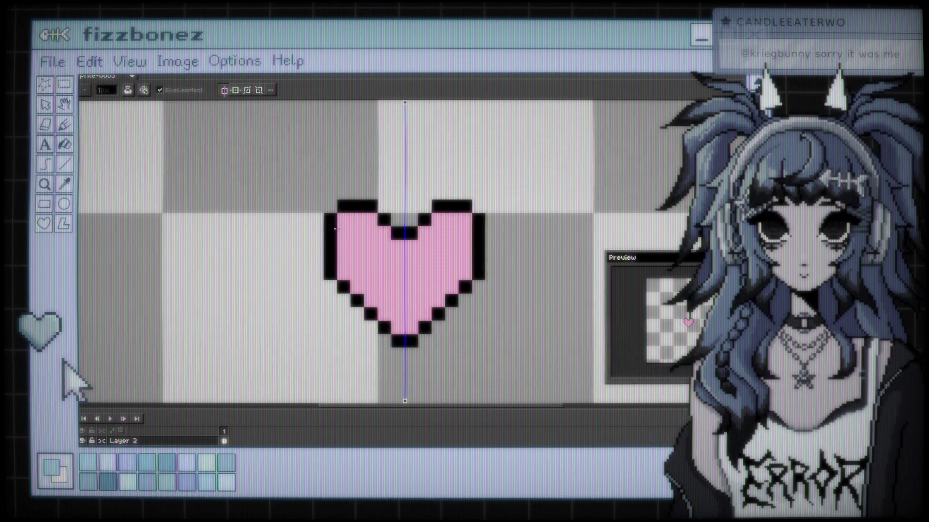
Step: Paint over the heart's side outlines in pink, undoing and repainting once
drag(335, 237, 333, 264)
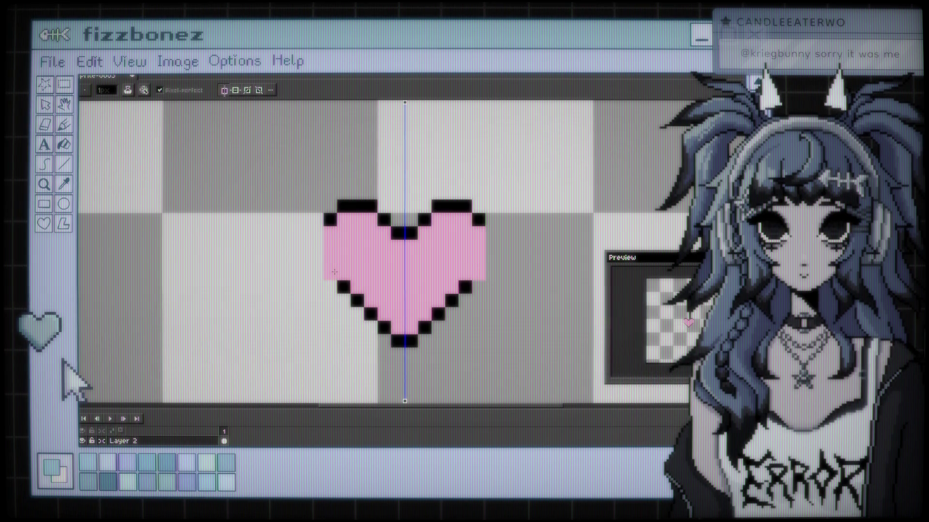
key(ctrl+z)
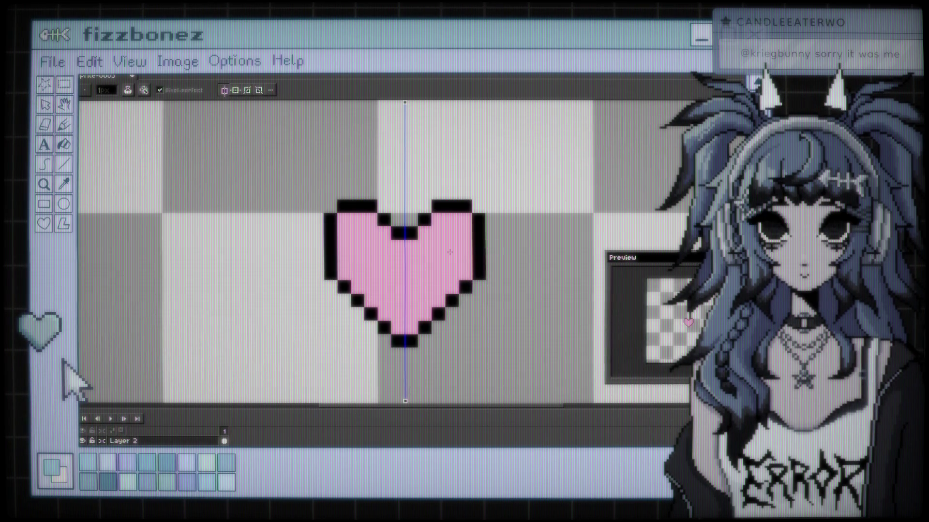
drag(478, 225, 478, 280)
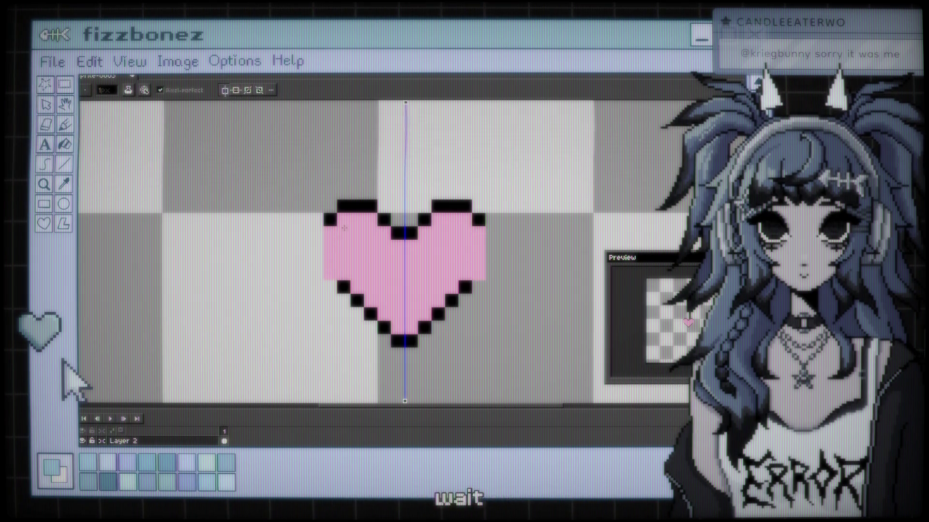
Step: Draw new black side outlines further out and thin the heart's lower edges with pink
mouse_move(317, 231)
mouse_down()
mouse_move(312, 259)
mouse_move(396, 356)
mouse_up()
key(i)
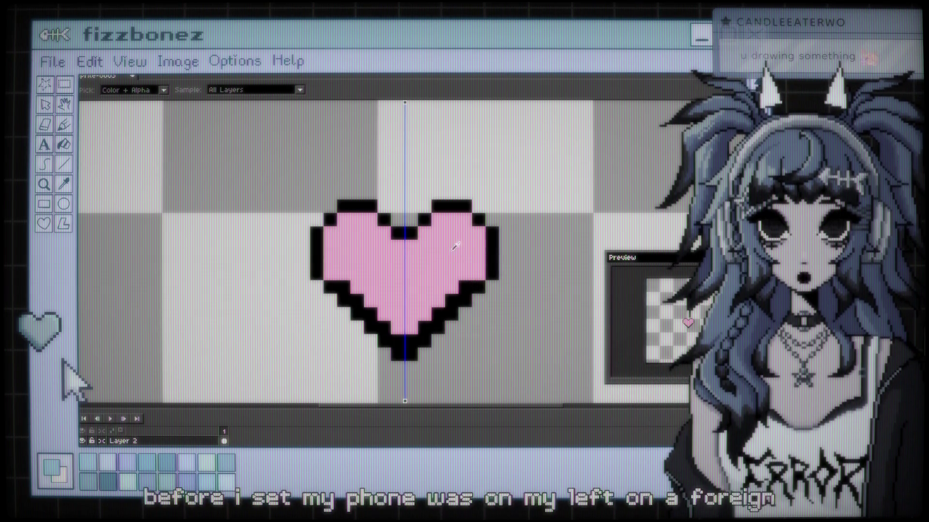
key(b)
drag(341, 286, 398, 340)
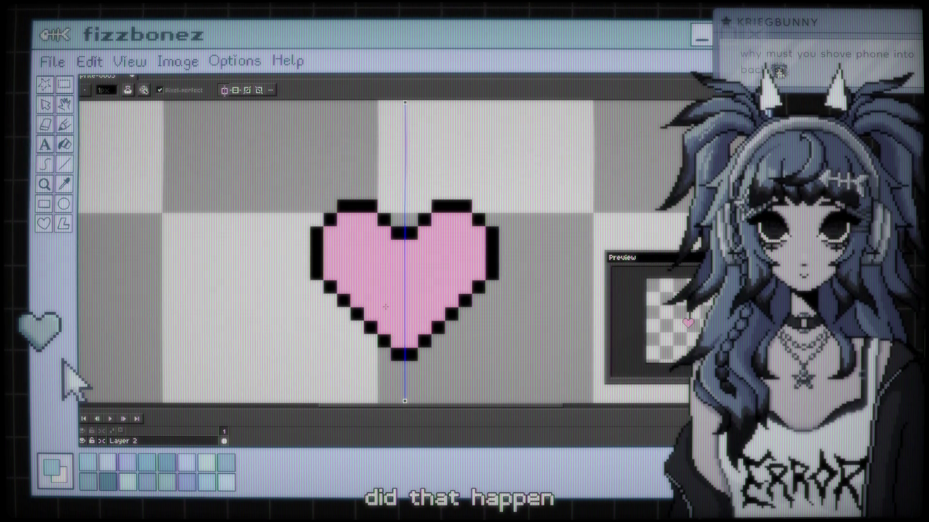
scroll(386, 306, down, 2)
scroll(370, 319, up, 1)
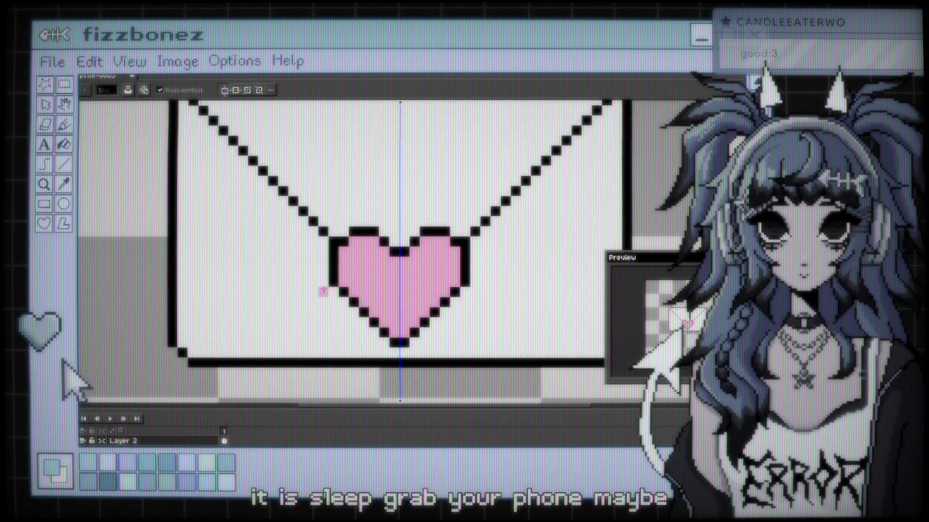
scroll(323, 292, down, 3)
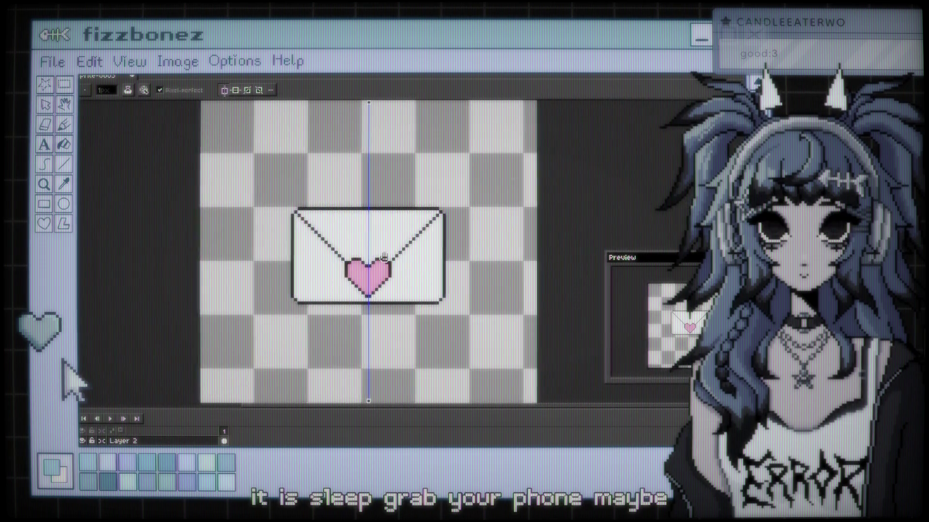
scroll(325, 272, up, 2)
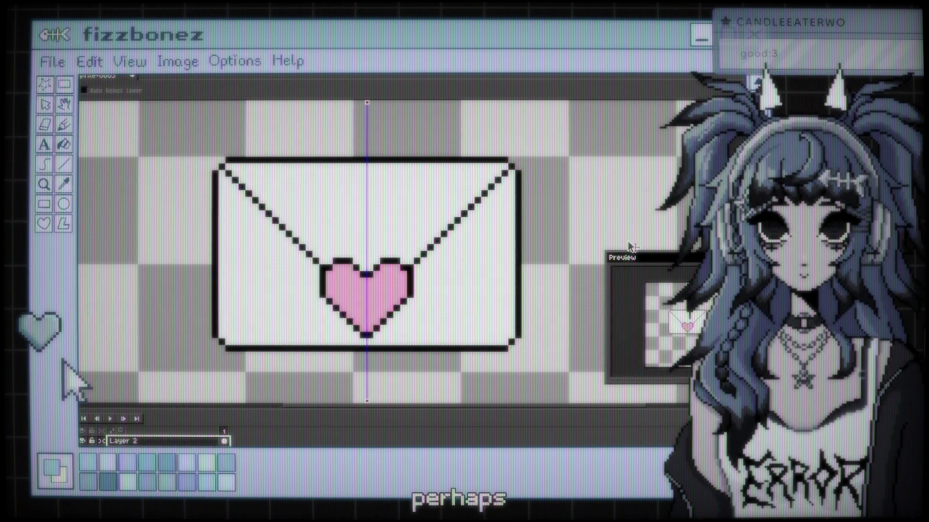
Step: Nudge the heart seal up two pixels and back down one, leaving it one pixel higher
key(Up)
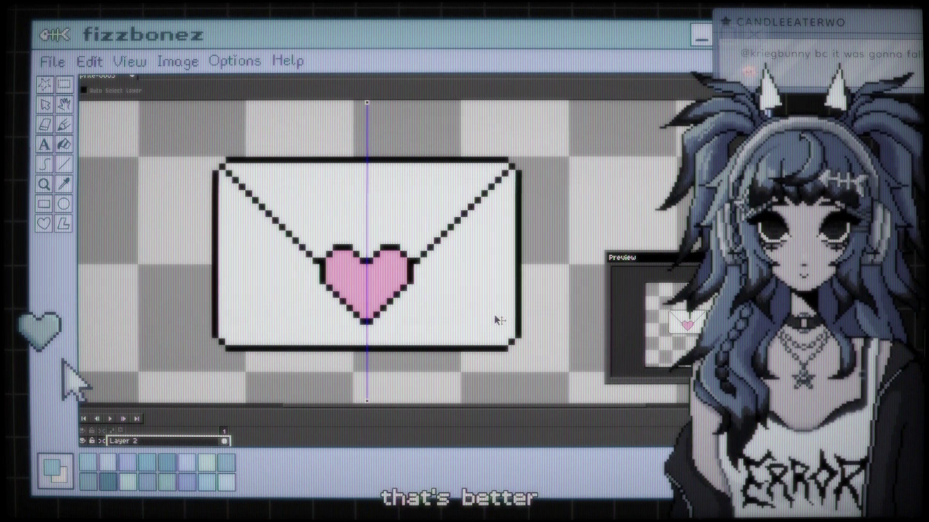
key(Up)
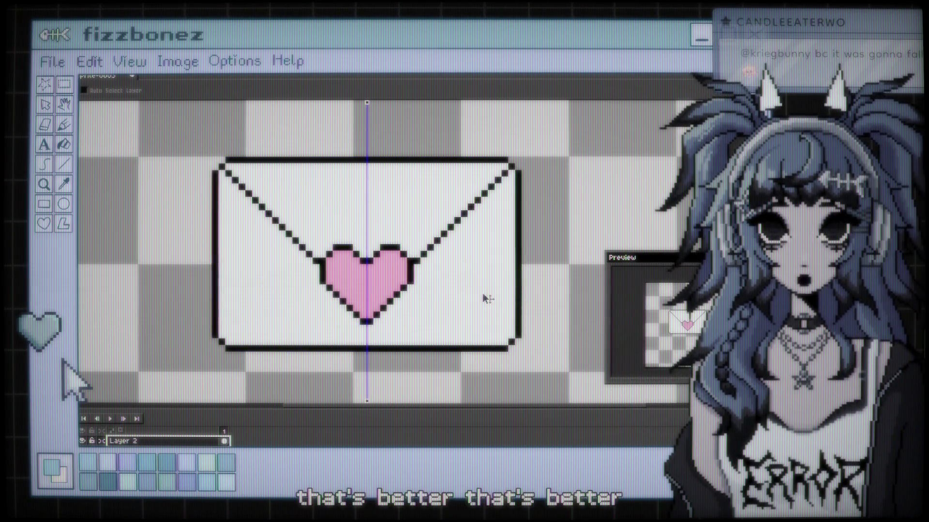
scroll(389, 297, down, 3)
scroll(382, 296, up, 3)
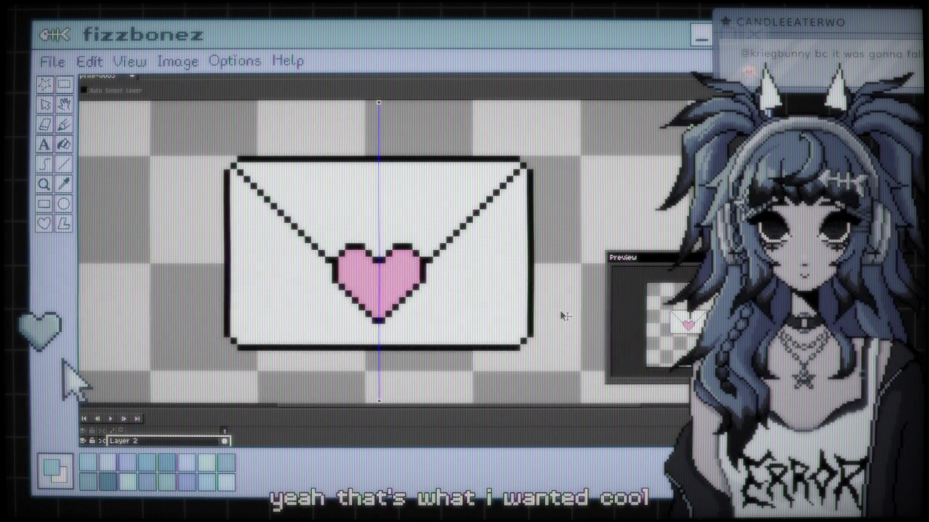
key(Down)
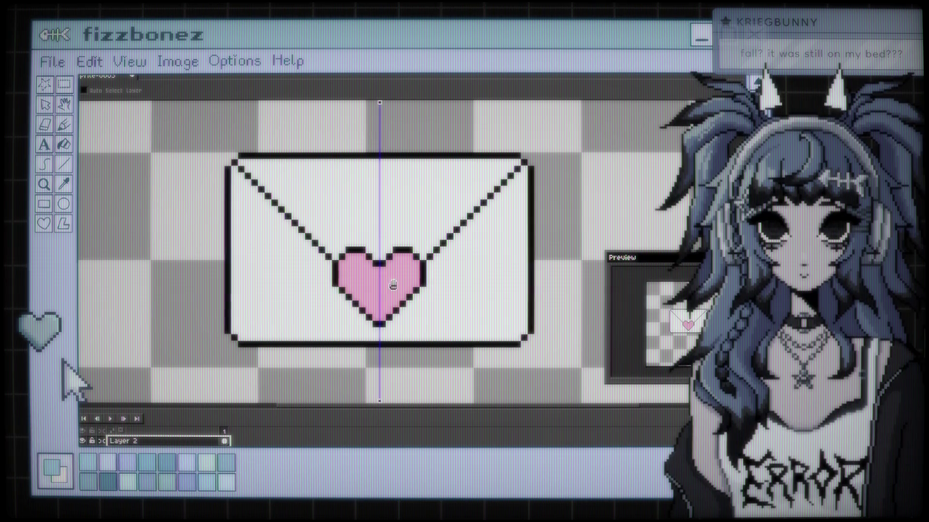
drag(393, 286, 389, 280)
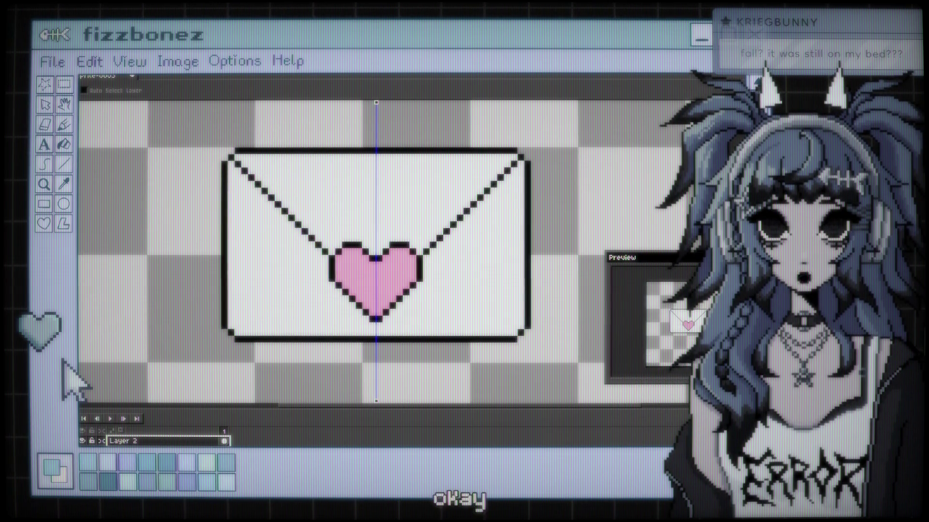
scroll(393, 248, down, 3)
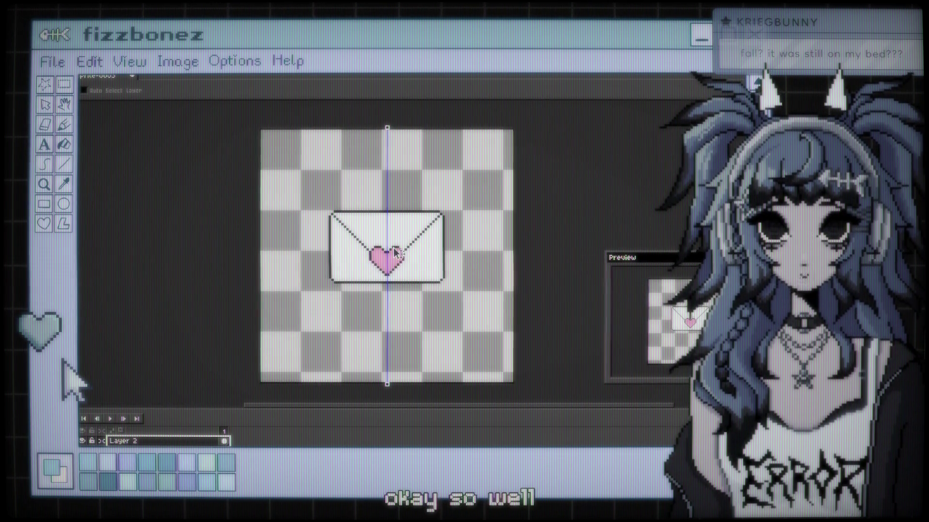
scroll(396, 252, up, 3)
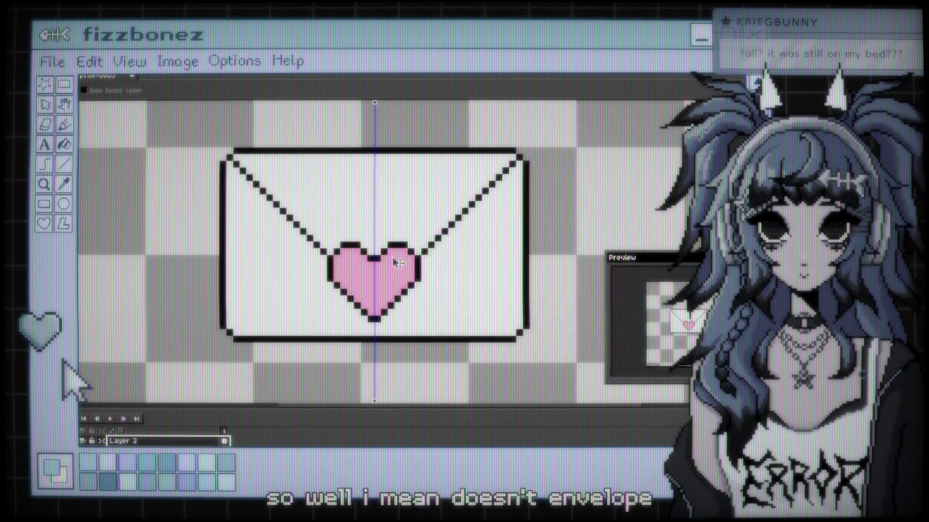
scroll(386, 257, up, 1)
scroll(386, 259, down, 2)
scroll(386, 259, up, 1)
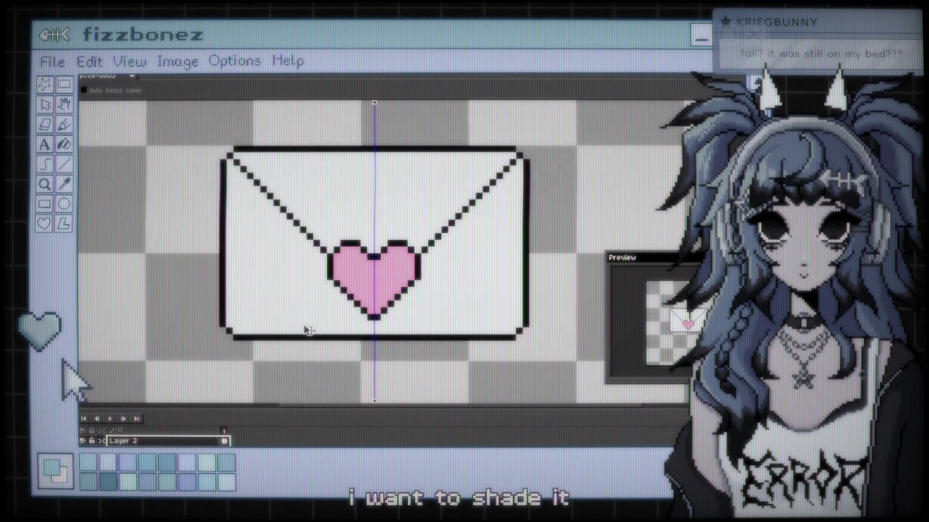
key(i)
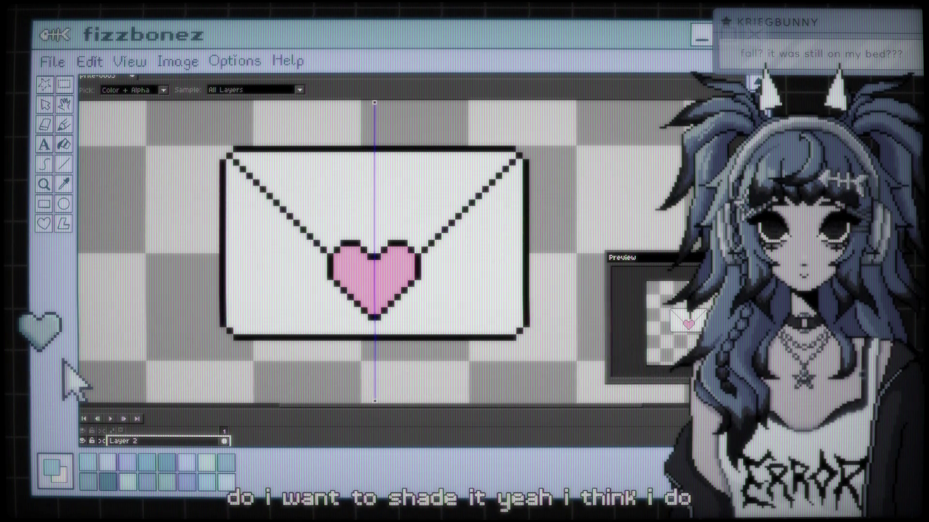
Step: Return to the pencil tool and stop editing the layer name
key(b)
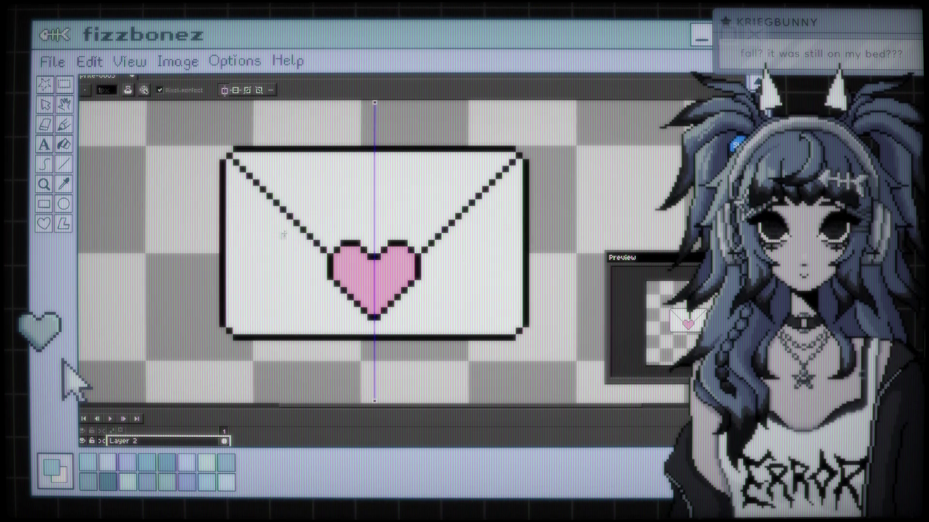
click(179, 416)
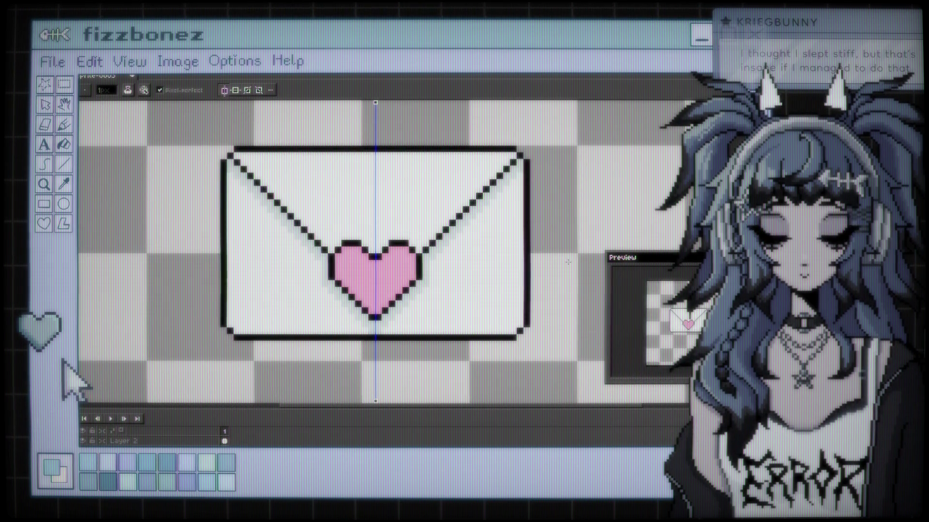
key(g)
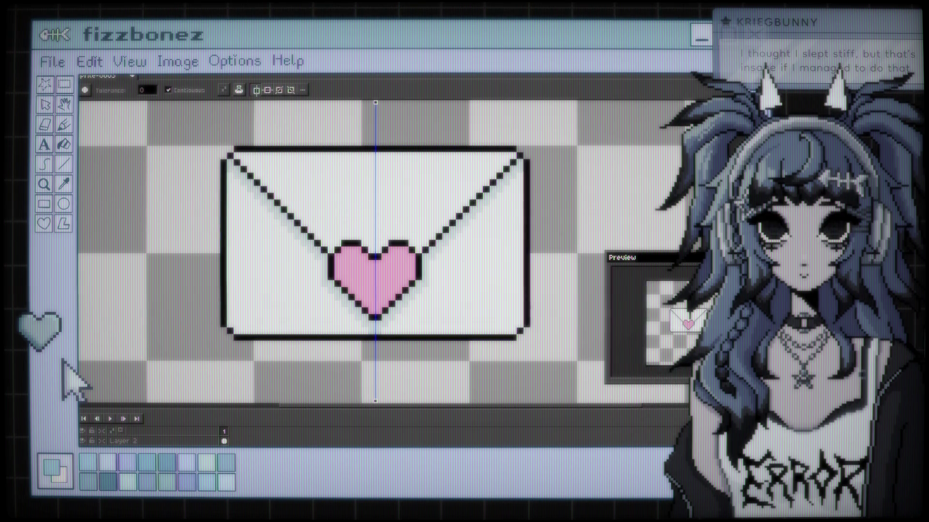
key(b)
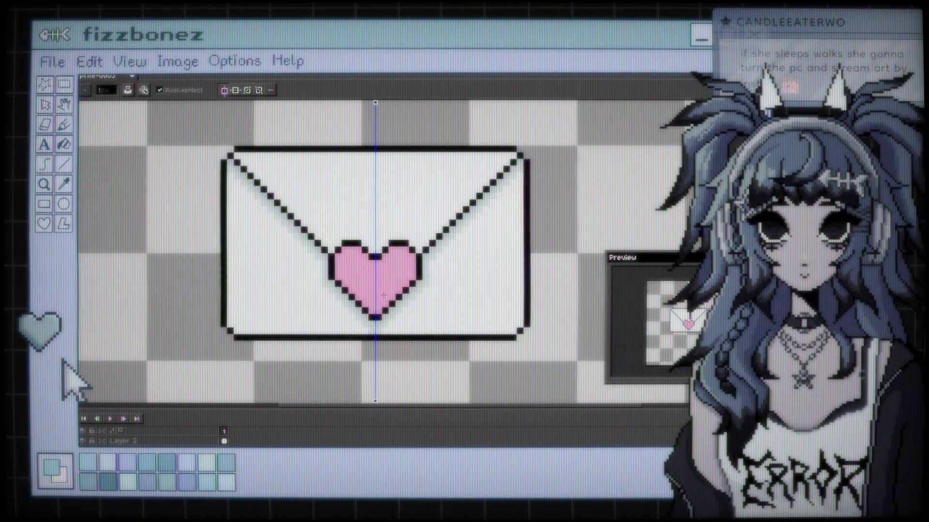
scroll(400, 236, down, 2)
scroll(400, 236, up, 1)
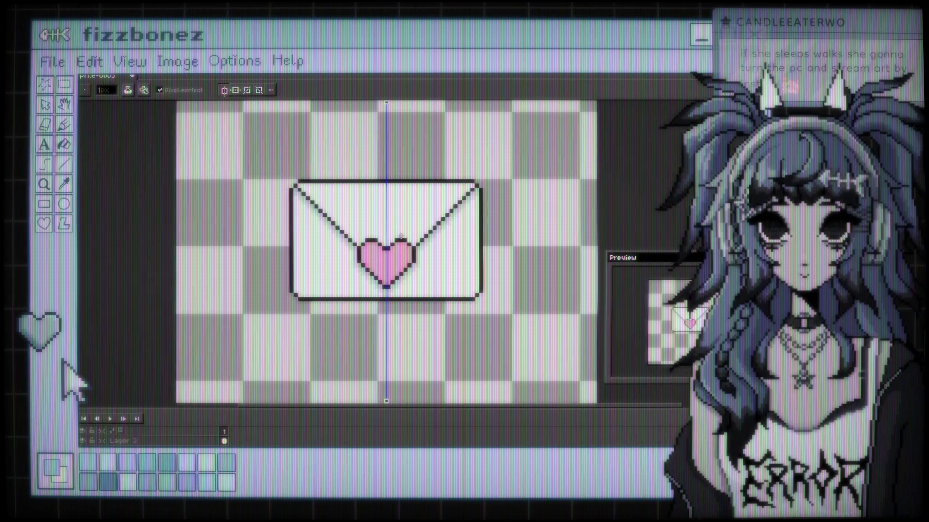
scroll(400, 236, up, 3)
scroll(373, 205, down, 1)
scroll(373, 206, down, 1)
scroll(382, 184, up, 1)
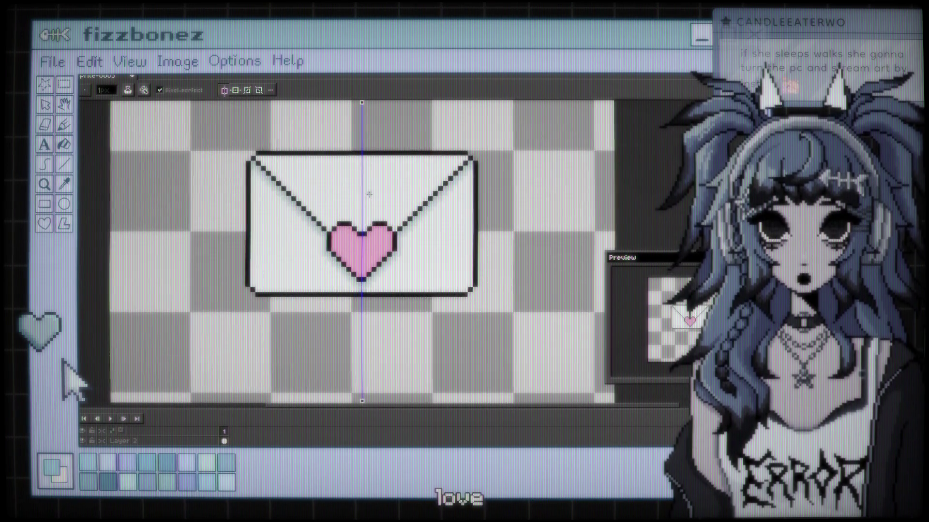
scroll(411, 201, up, 1)
scroll(411, 201, down, 1)
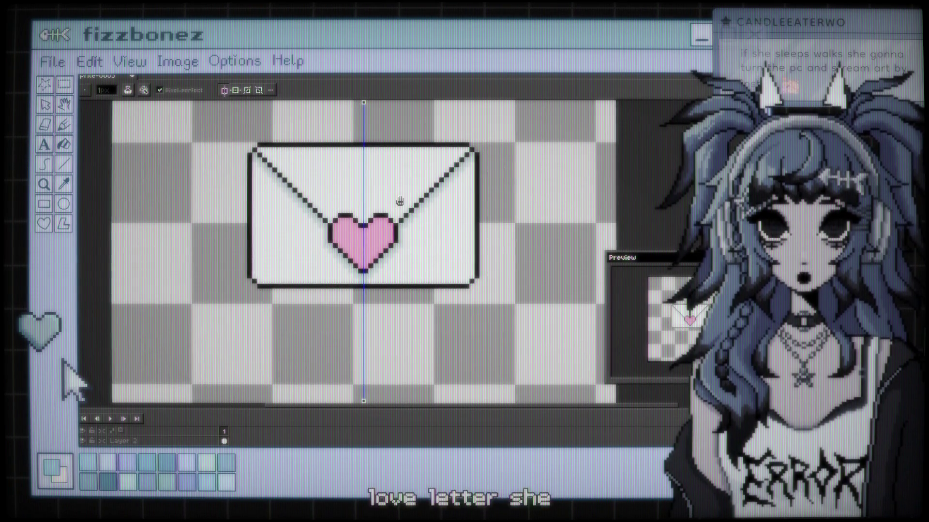
scroll(392, 199, up, 1)
scroll(394, 197, down, 1)
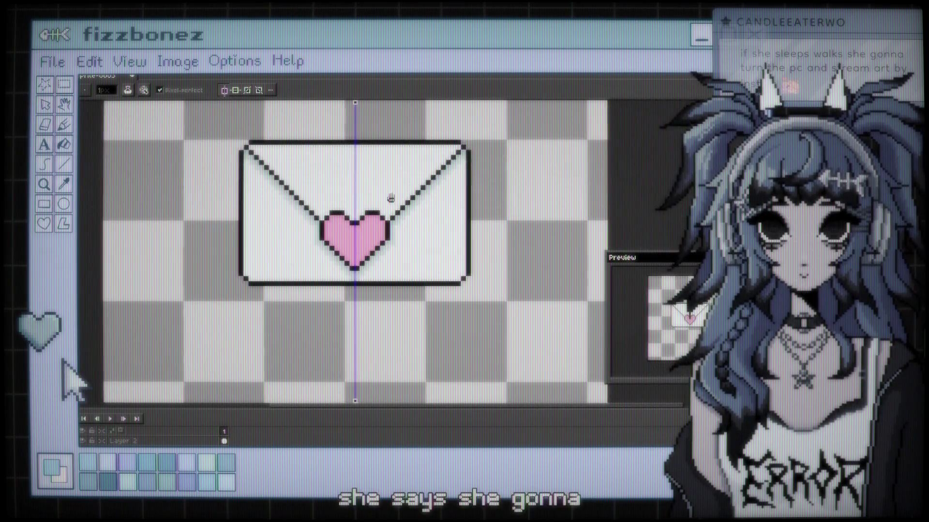
scroll(409, 198, up, 1)
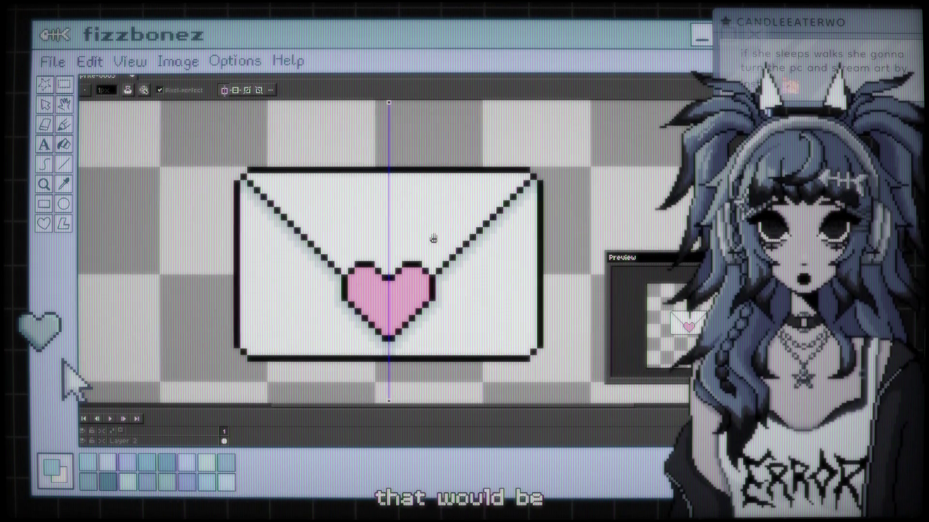
scroll(409, 215, up, 1)
scroll(410, 215, down, 1)
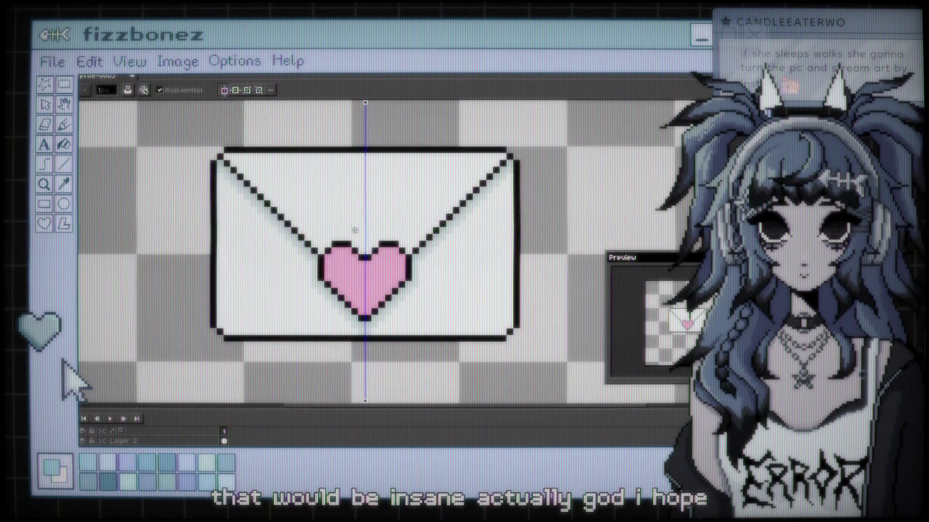
key(i)
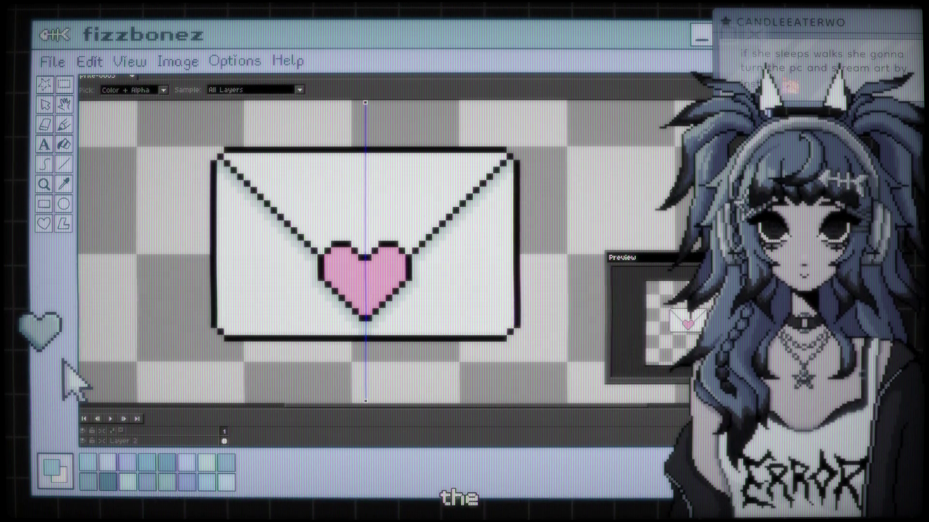
key(b)
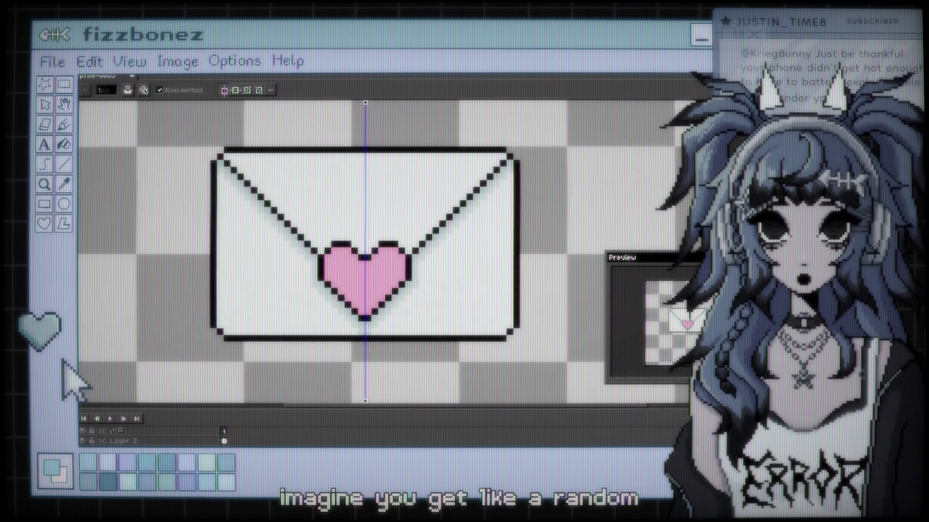
click(173, 440)
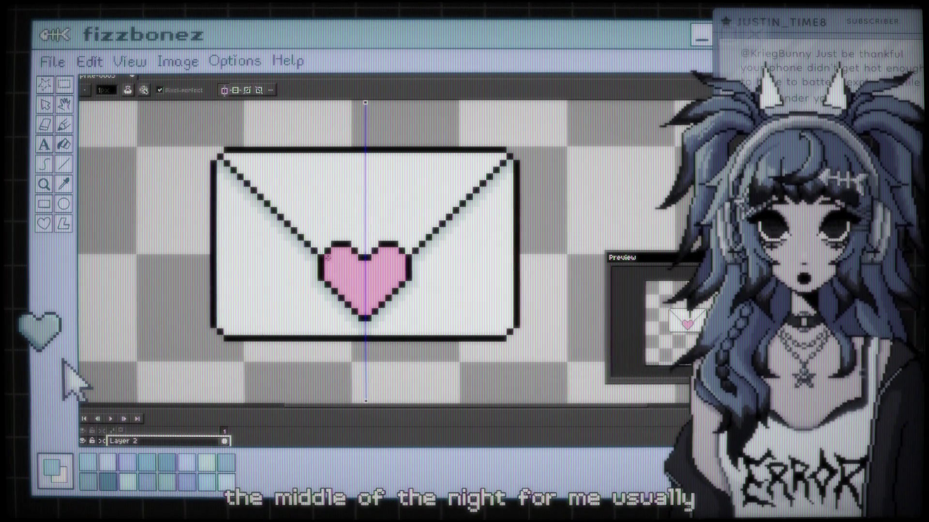
click(332, 285)
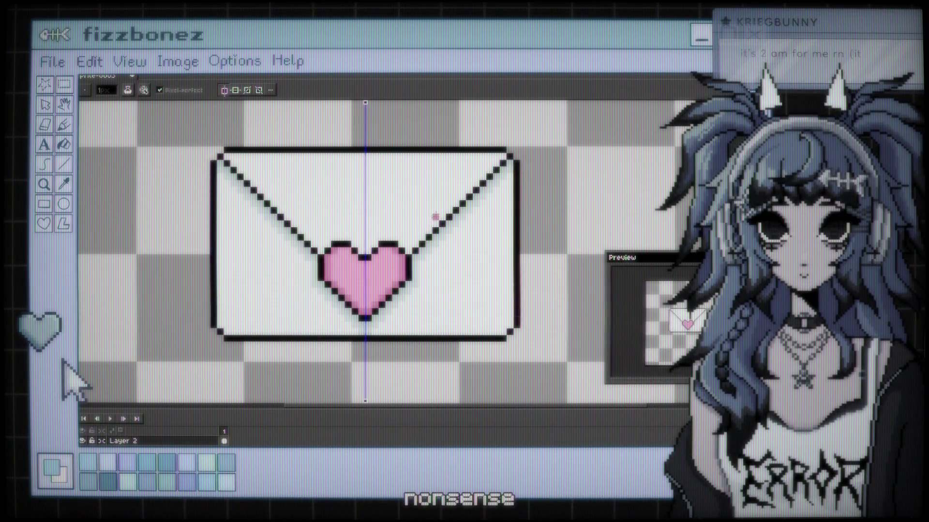
scroll(388, 211, down, 2)
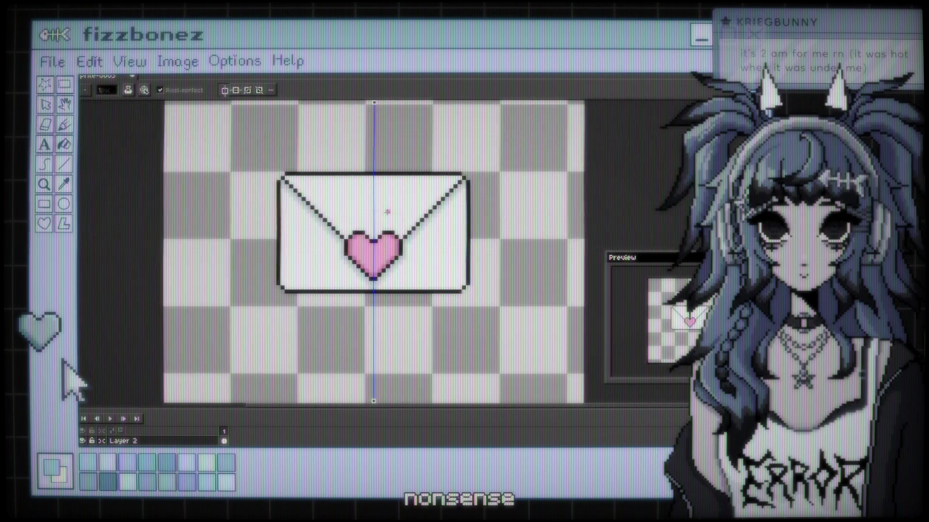
scroll(388, 211, up, 2)
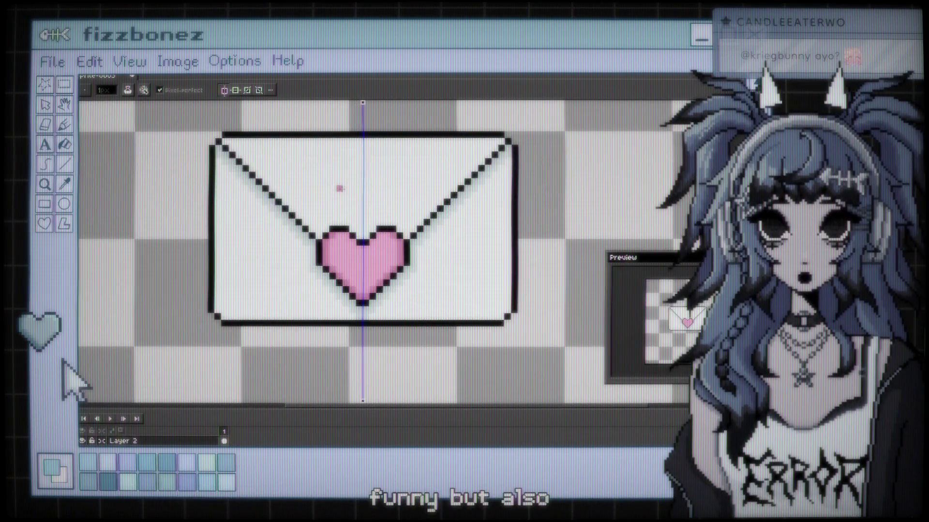
key(i)
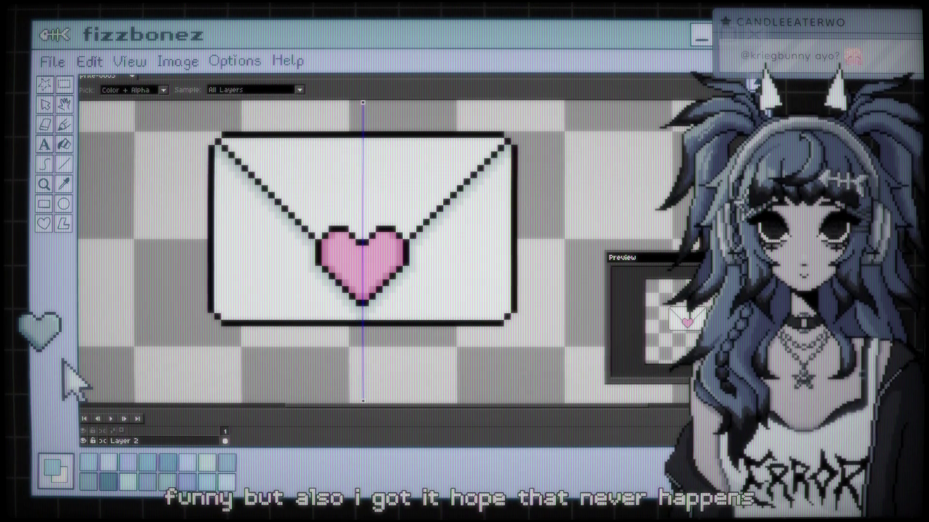
key(b)
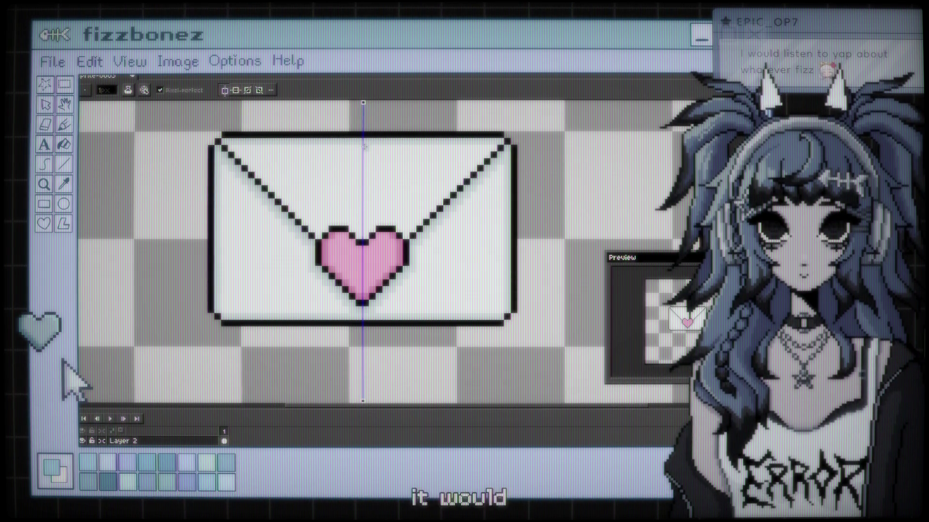
Step: Zoom and pan around the canvas to inspect the finished envelope and heart seal
scroll(364, 146, down, 2)
mouse_move(367, 167)
mouse_down()
mouse_move(348, 242)
mouse_move(356, 215)
mouse_up()
scroll(352, 258, up, 1)
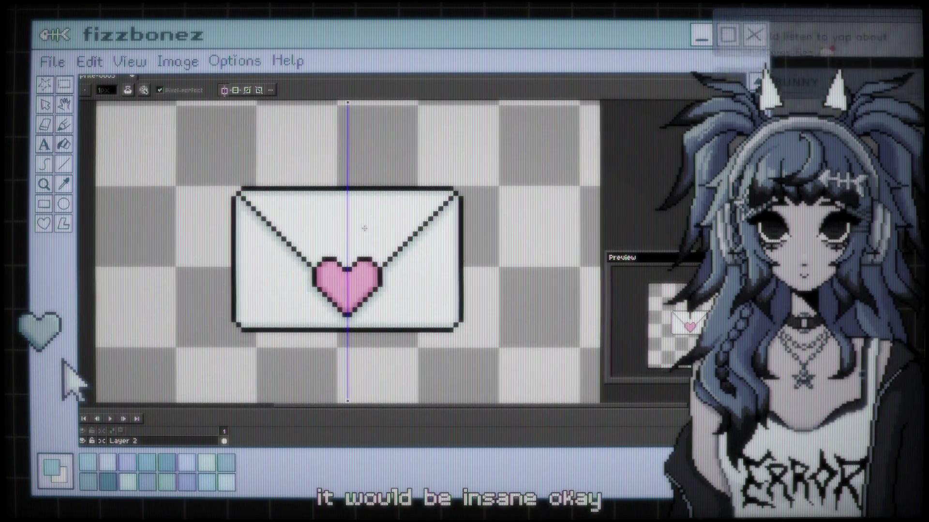
scroll(352, 258, up, 1)
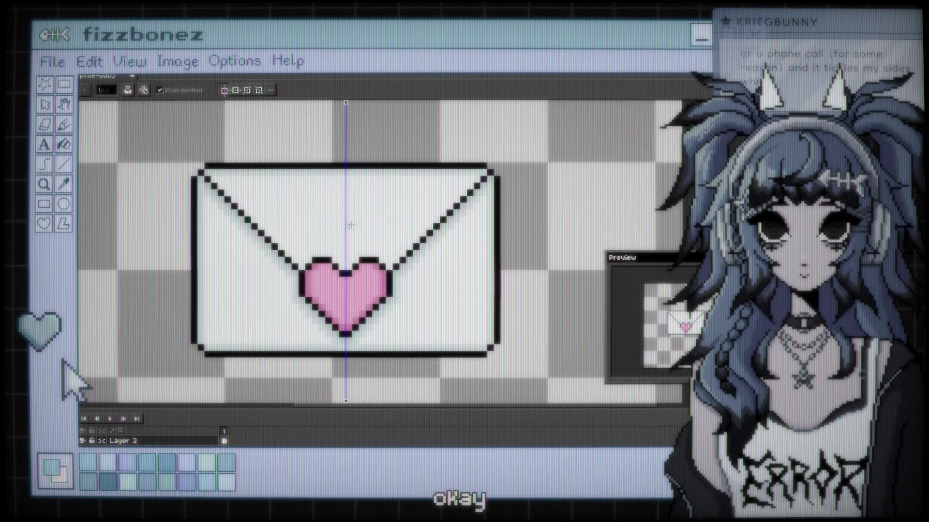
scroll(351, 224, down, 1)
scroll(341, 217, down, 1)
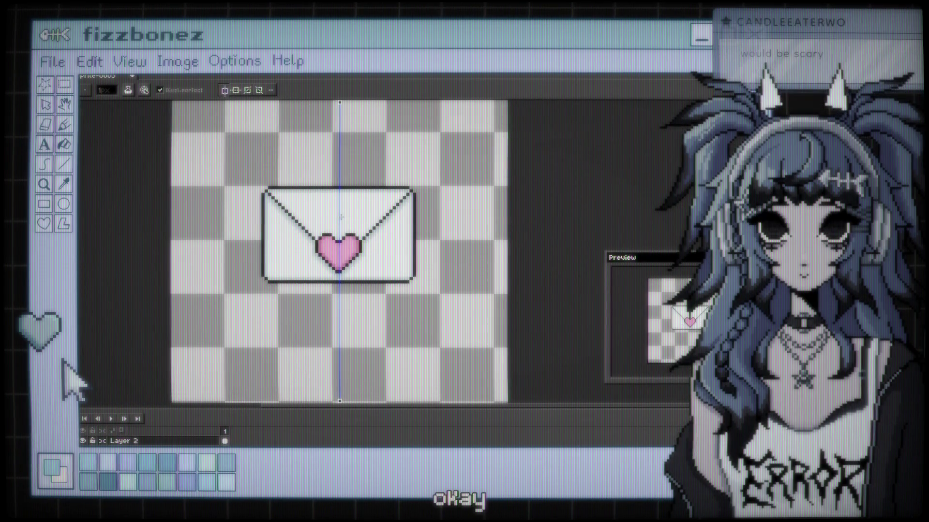
scroll(367, 196, up, 2)
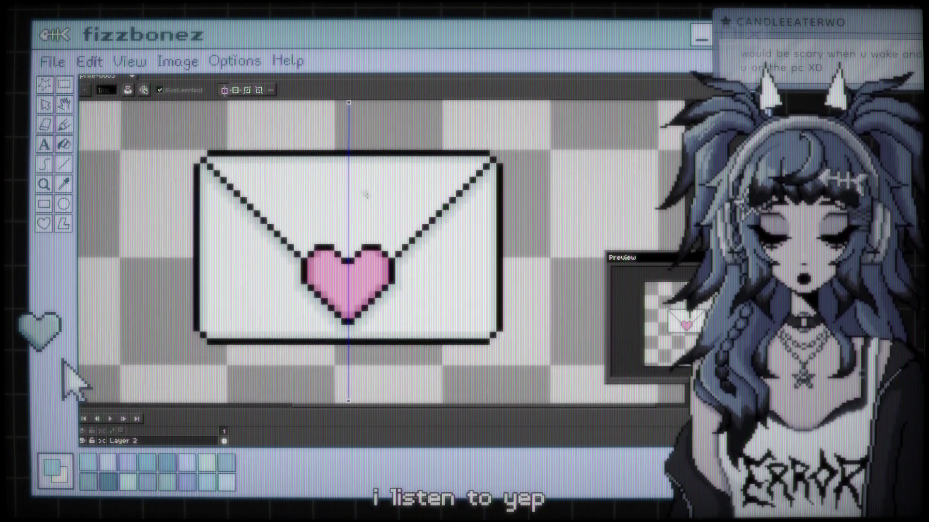
drag(366, 195, 341, 187)
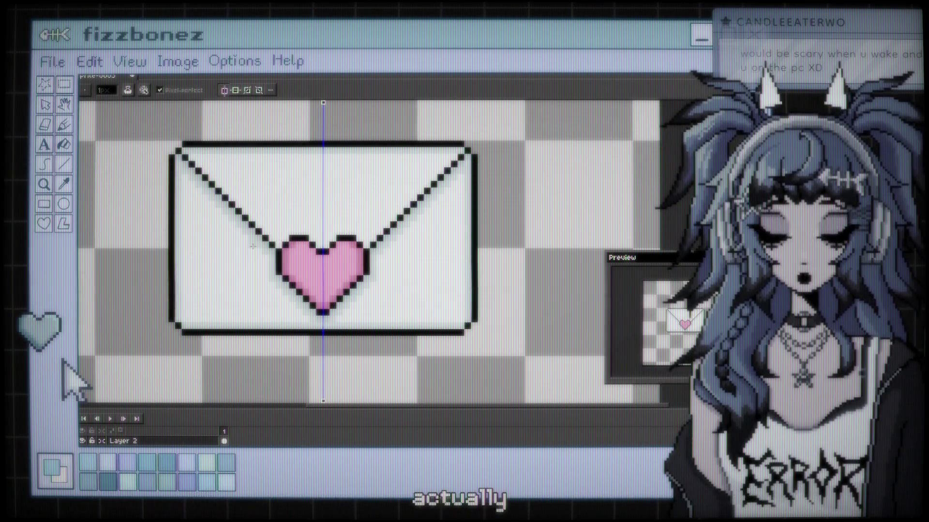
scroll(318, 247, up, 1)
scroll(319, 247, down, 2)
scroll(319, 193, up, 1)
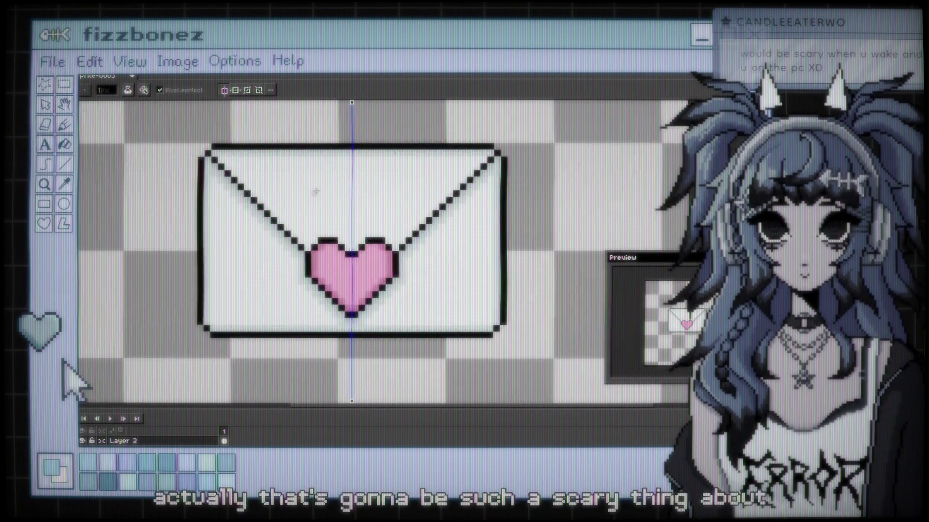
scroll(349, 237, up, 1)
scroll(356, 249, down, 1)
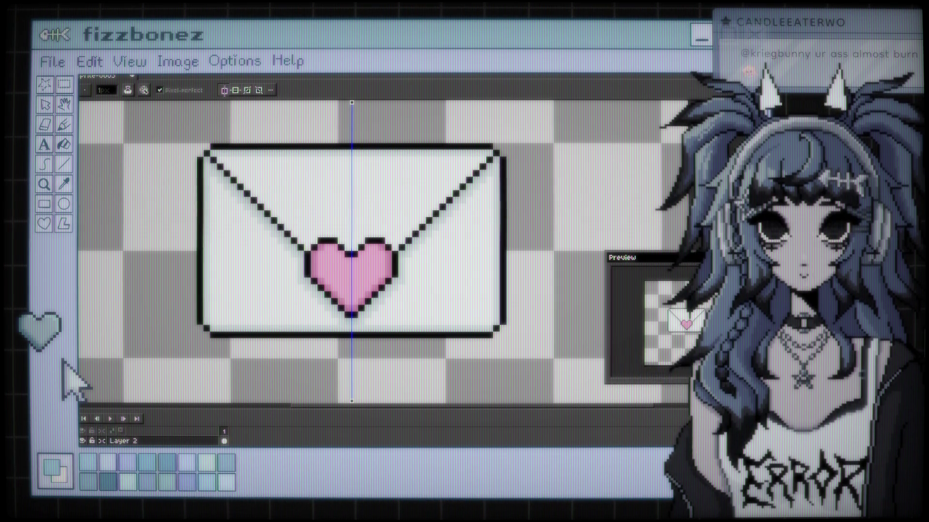
scroll(464, 283, down, 4)
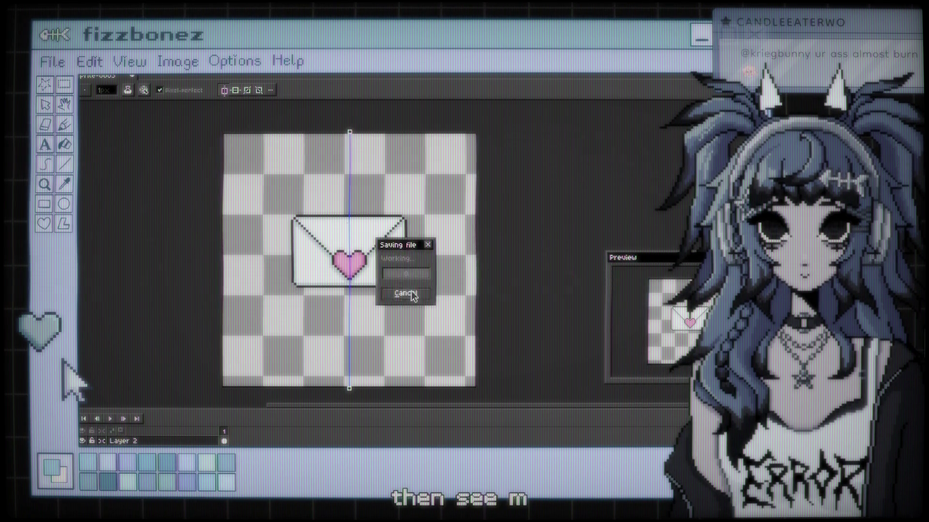
Step: Export the sprite as loveletter.png resized to 1000%, then switch to Clip Studio Paint
key(alt+f)
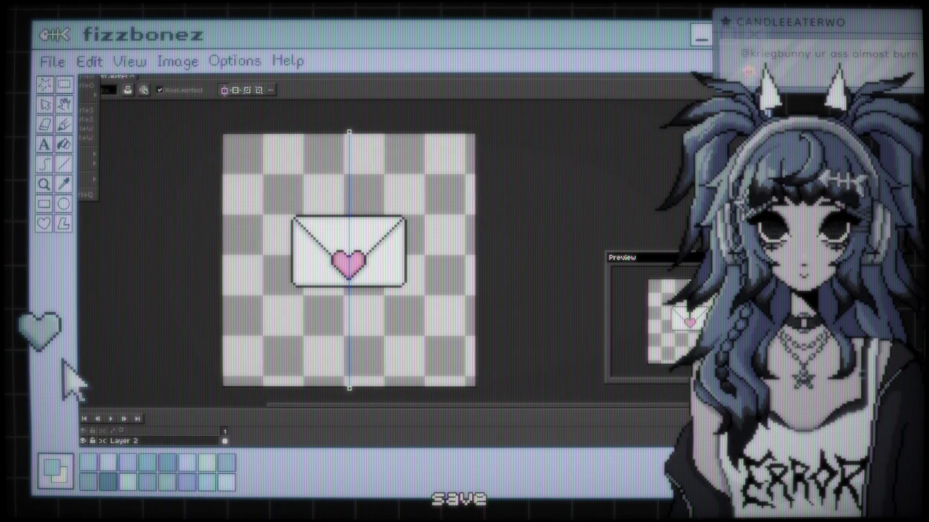
mouse_move(92, 154)
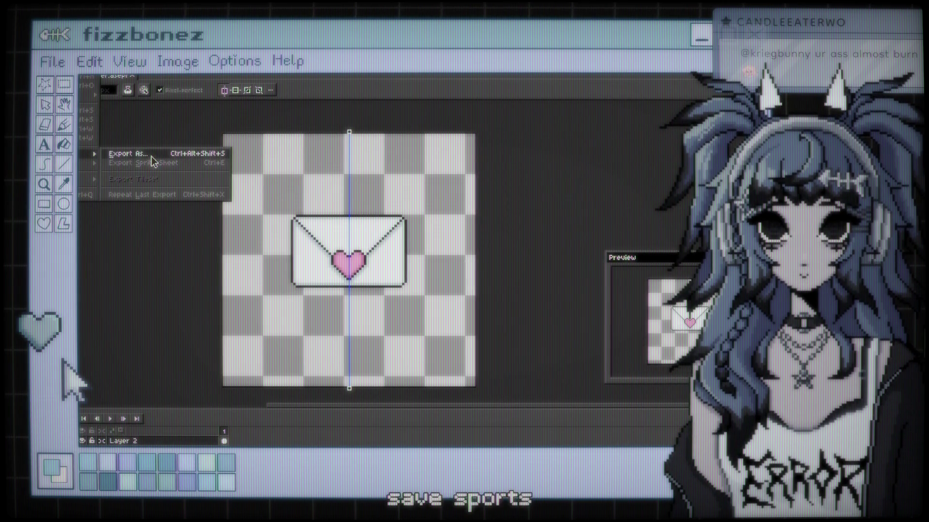
click(152, 158)
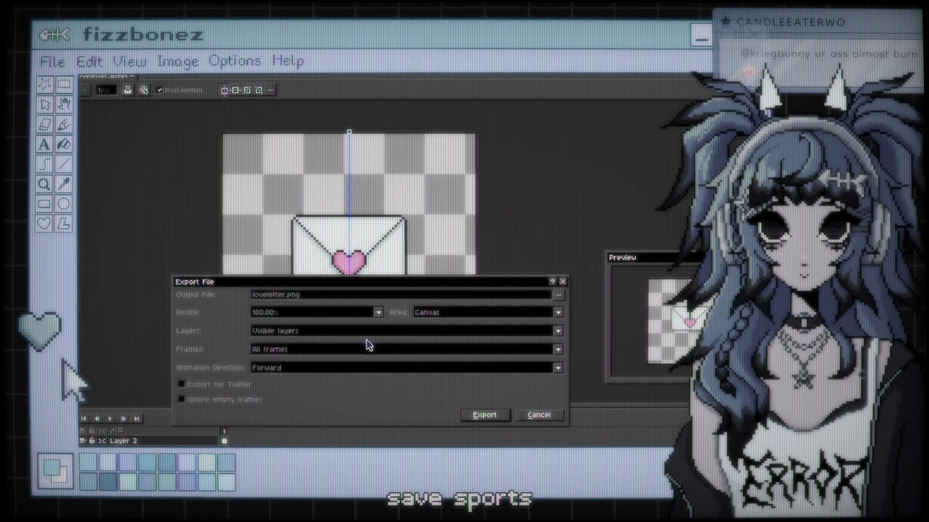
click(362, 314)
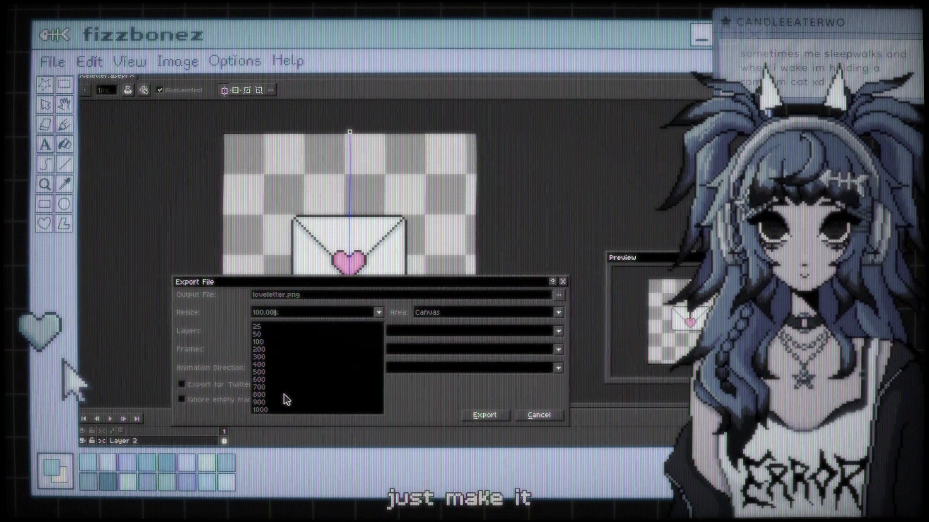
click(270, 409)
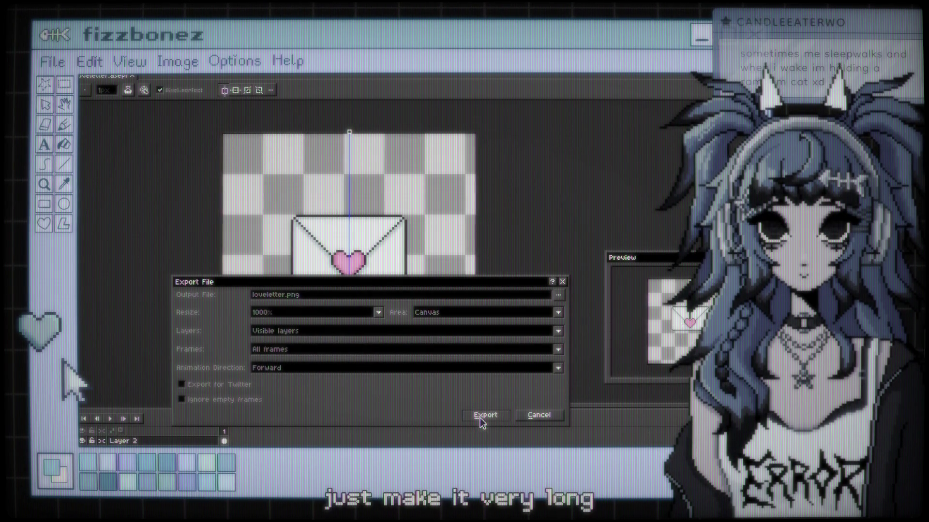
click(558, 294)
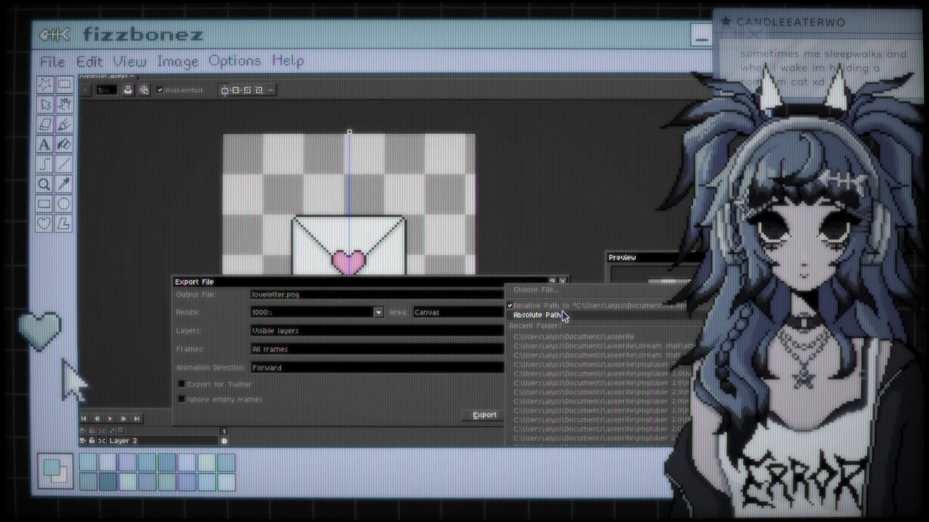
click(418, 386)
click(483, 415)
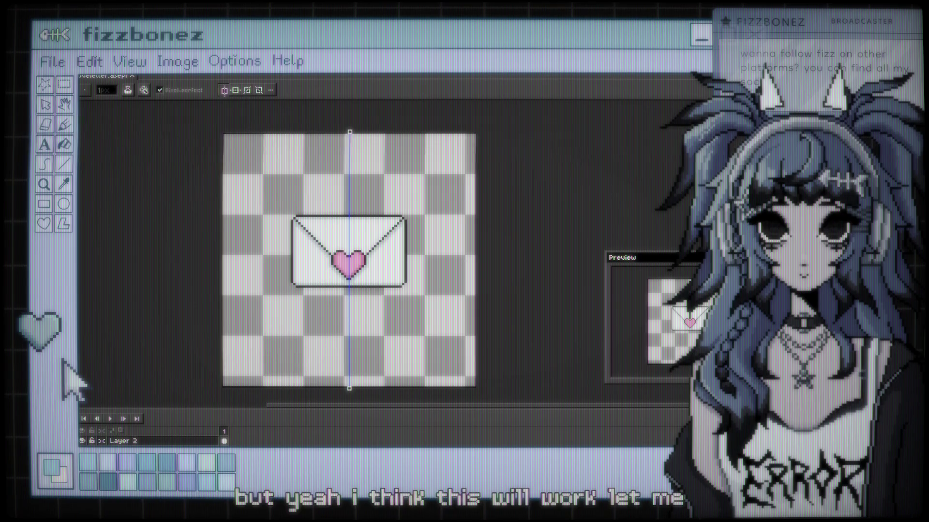
key(alt+Tab)
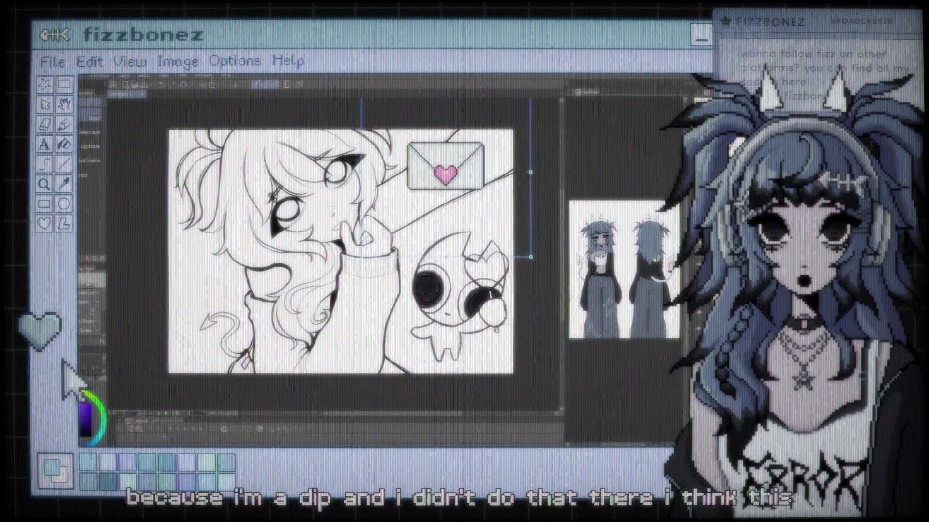
Step: Zoom and pan the illustration, then remove an accidentally pasted arrow graphic
scroll(341, 254, up, 1)
drag(341, 254, 333, 256)
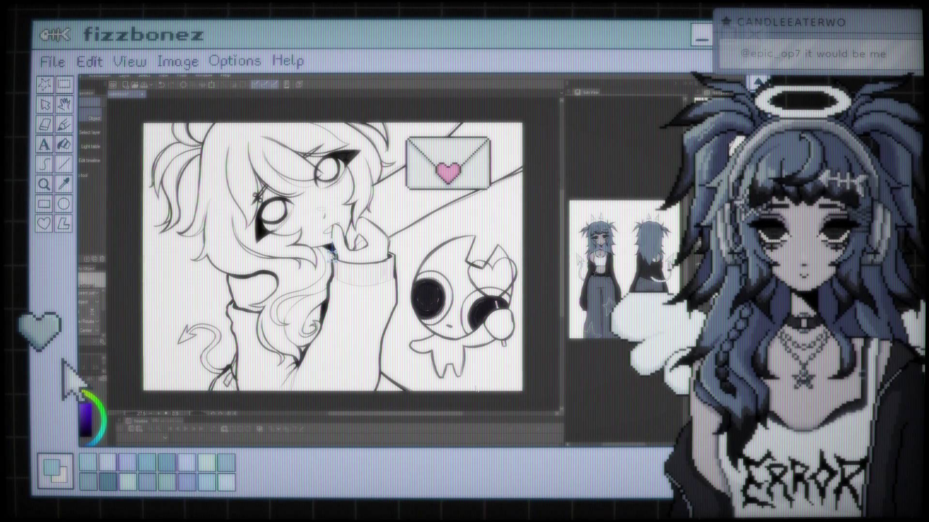
key(ctrl+v)
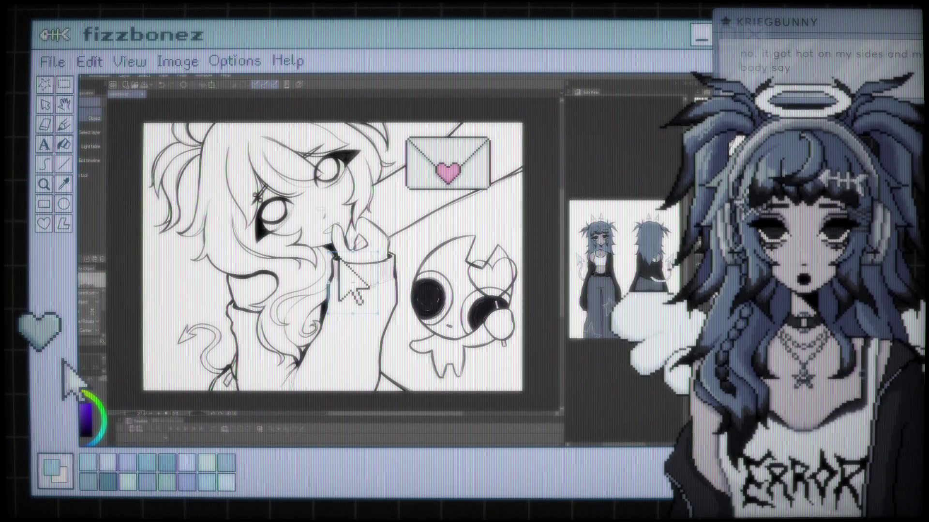
key(Delete)
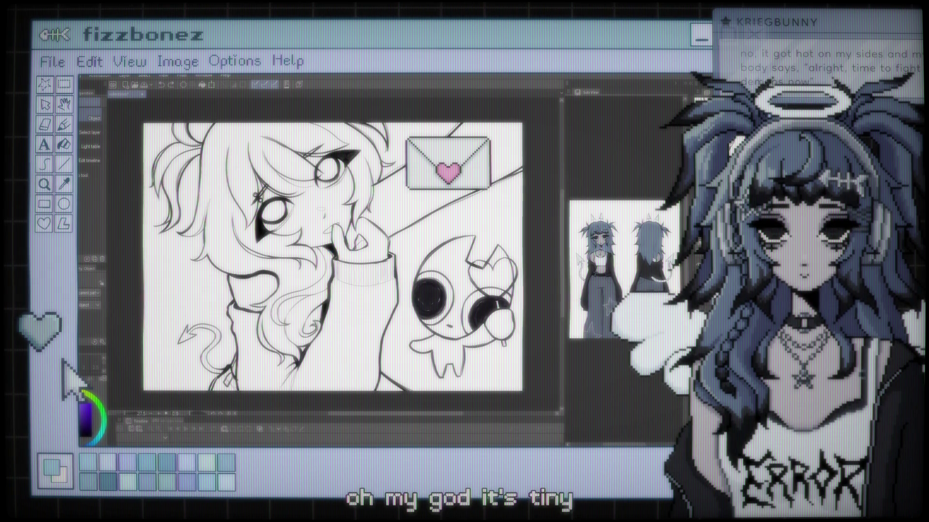
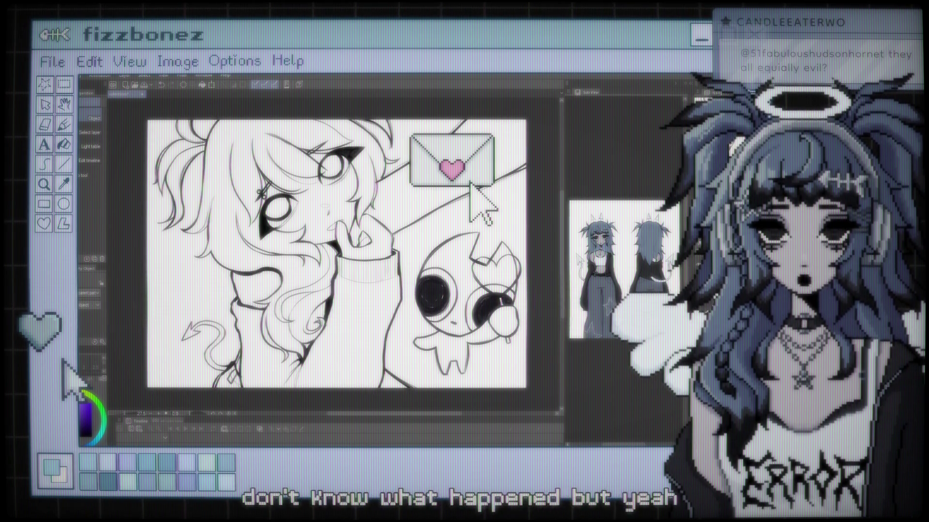
Step: Switch Clip Studio Paint to the brush tools (Thick paint, Oil paint, blenders) and zoom out slightly
key(b)
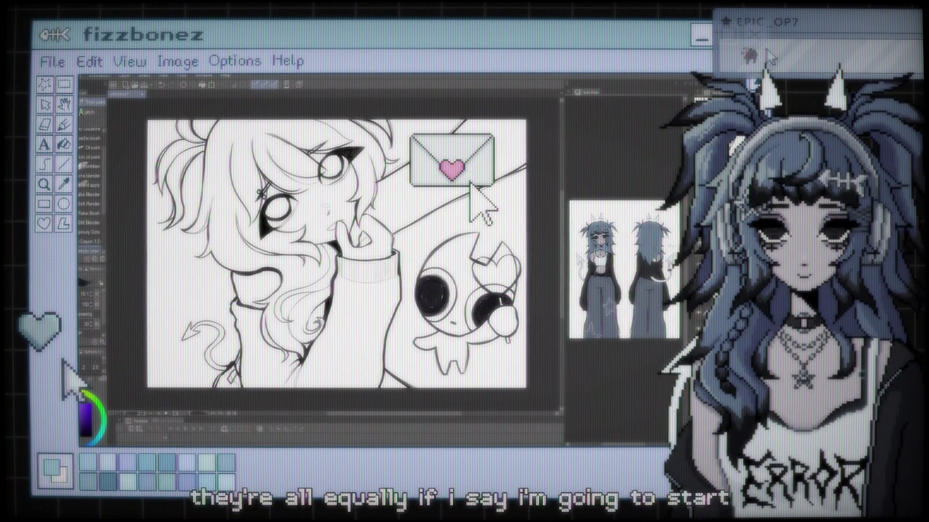
scroll(284, 259, up, 3)
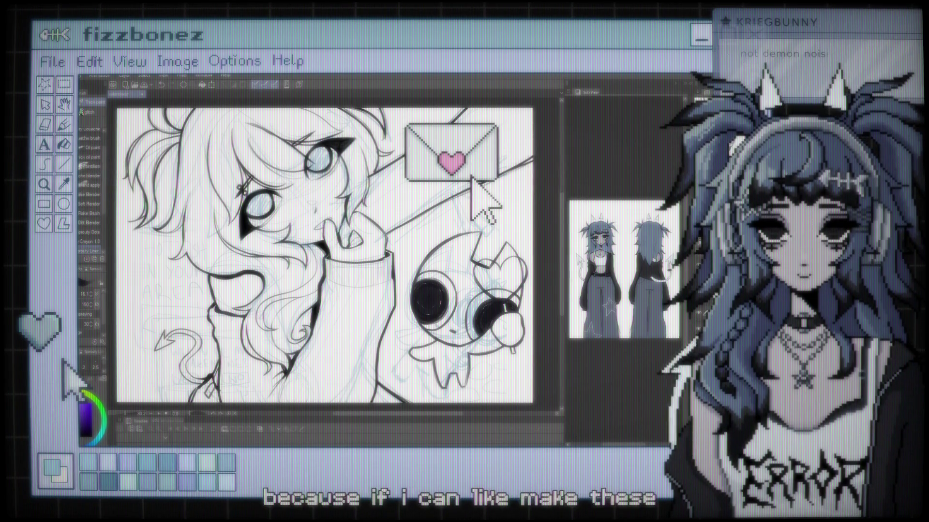
key(ctrl+minus)
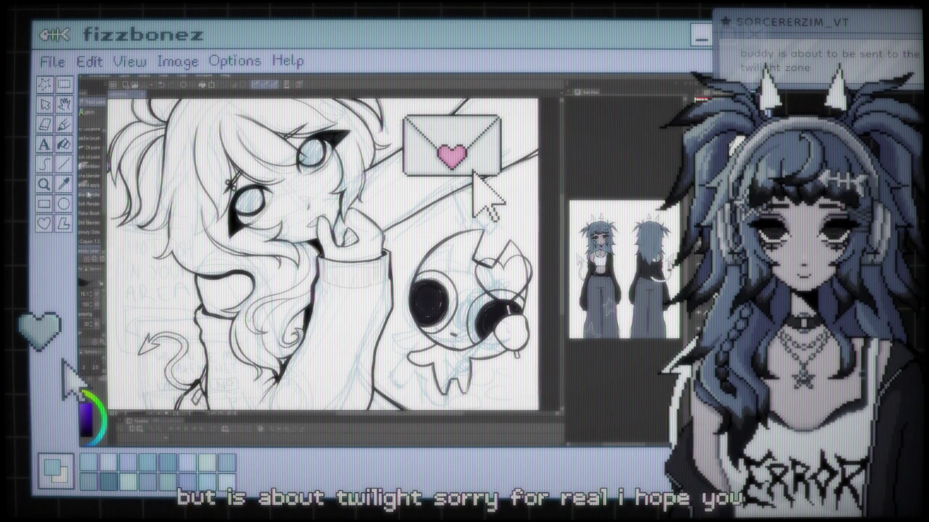
key(ctrl+minus)
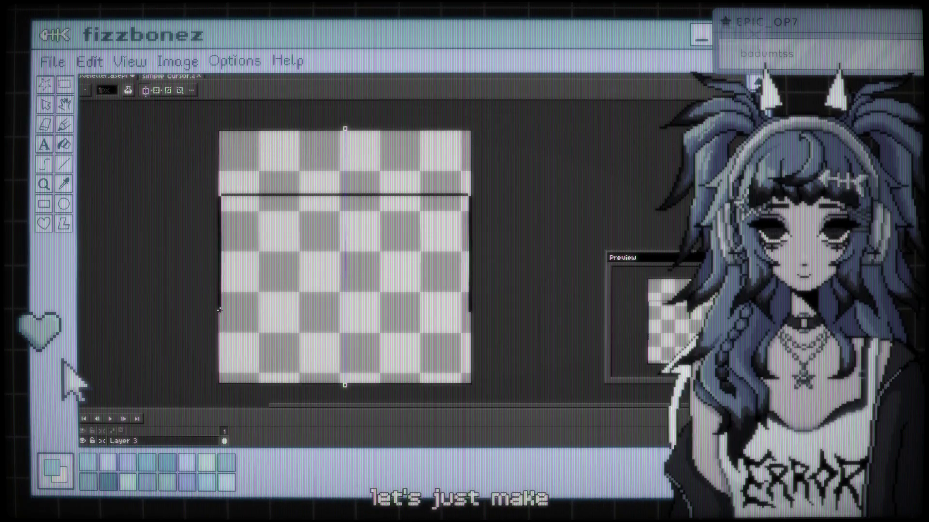
Step: Lengthen the frame's side edges downward and draw the frame's bottom edge across
drag(219, 310, 219, 334)
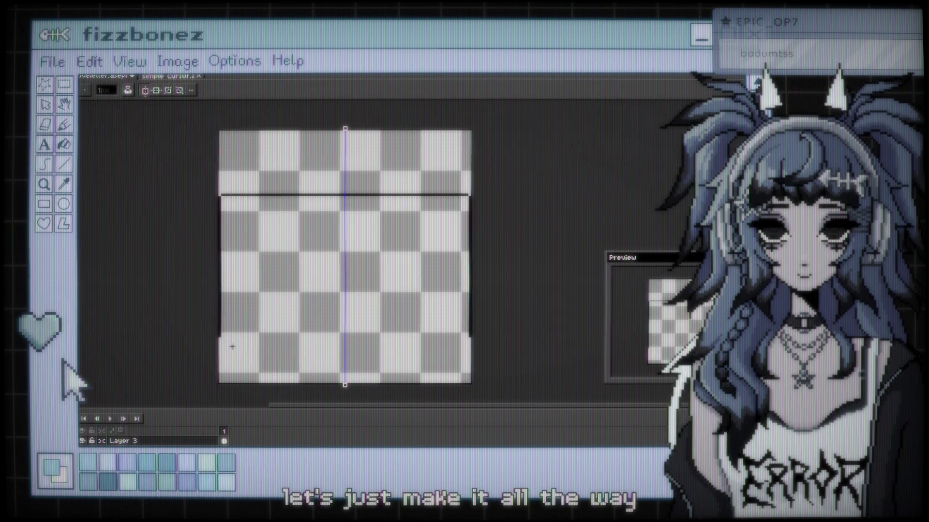
drag(218, 339, 228, 346)
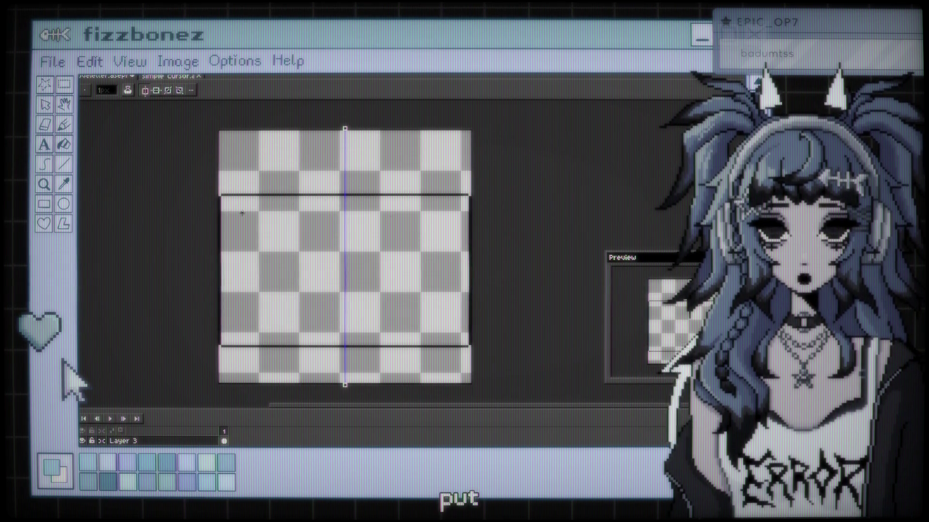
drag(224, 210, 465, 210)
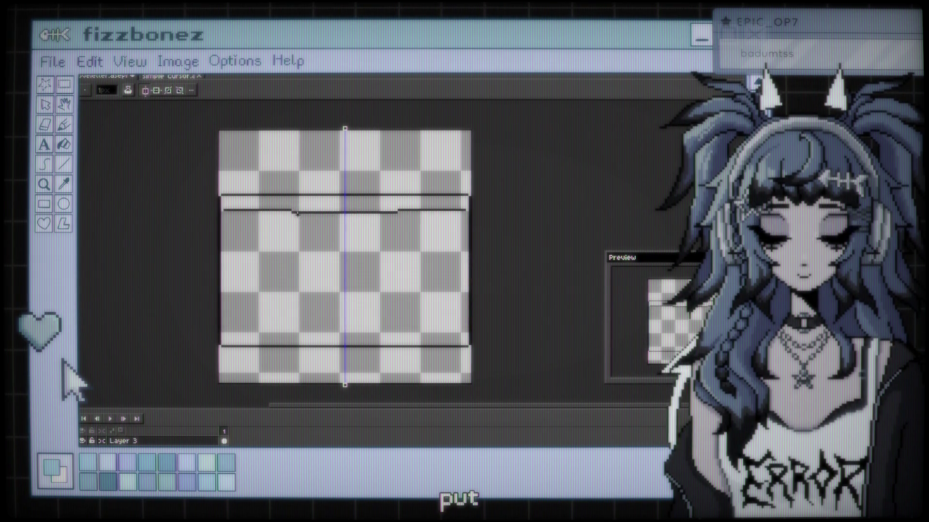
key(ctrl+z)
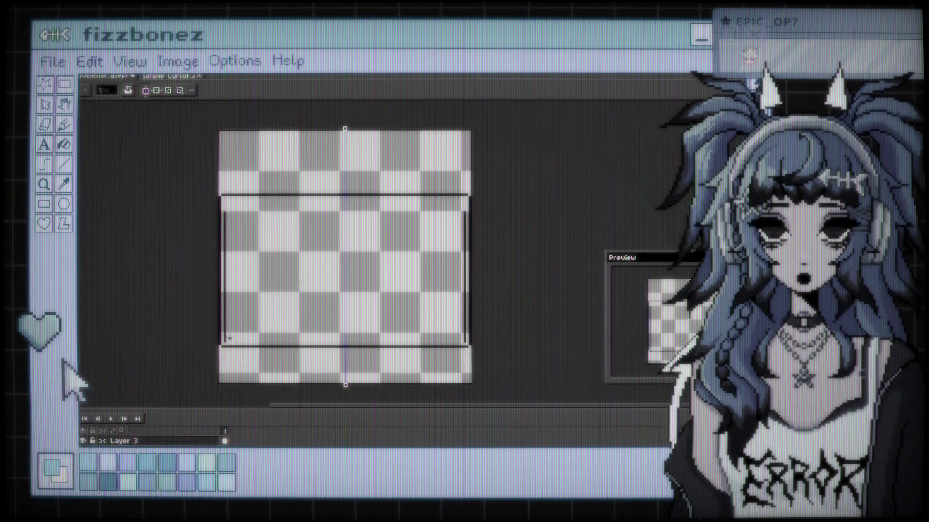
drag(224, 342, 465, 341)
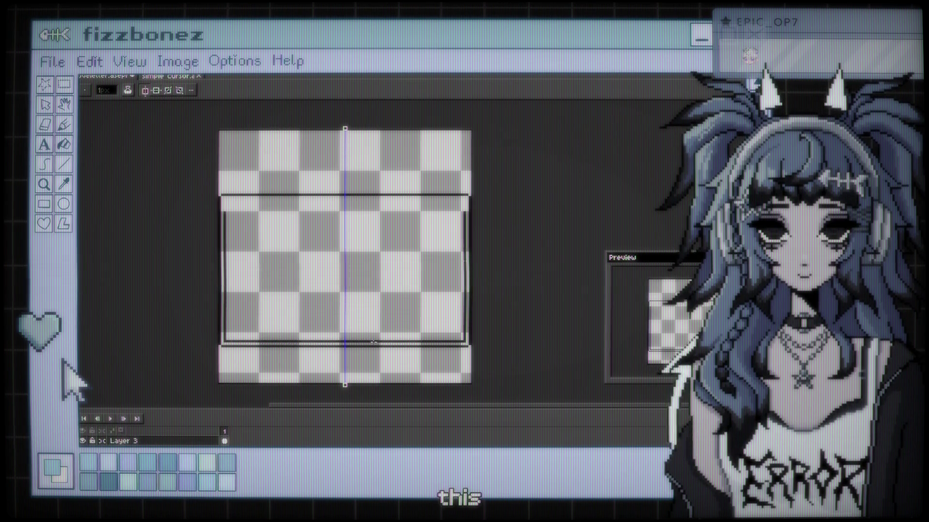
Step: Draw the mirrored inner rectangle's straight top edge with the Line tool
key(b)
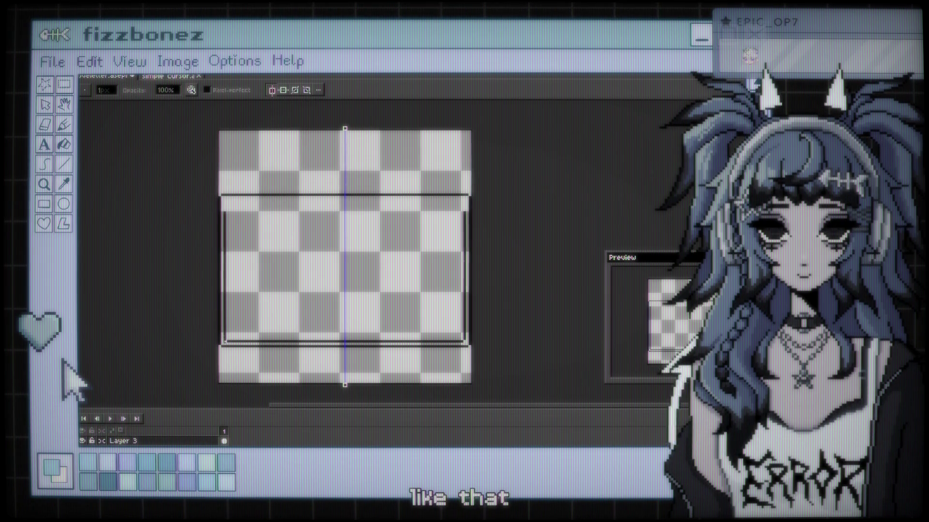
key(e)
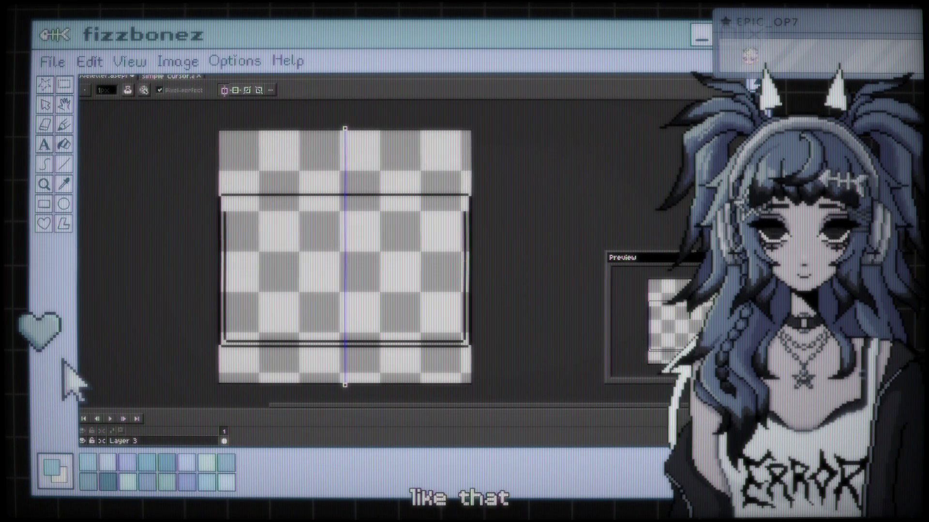
key(v)
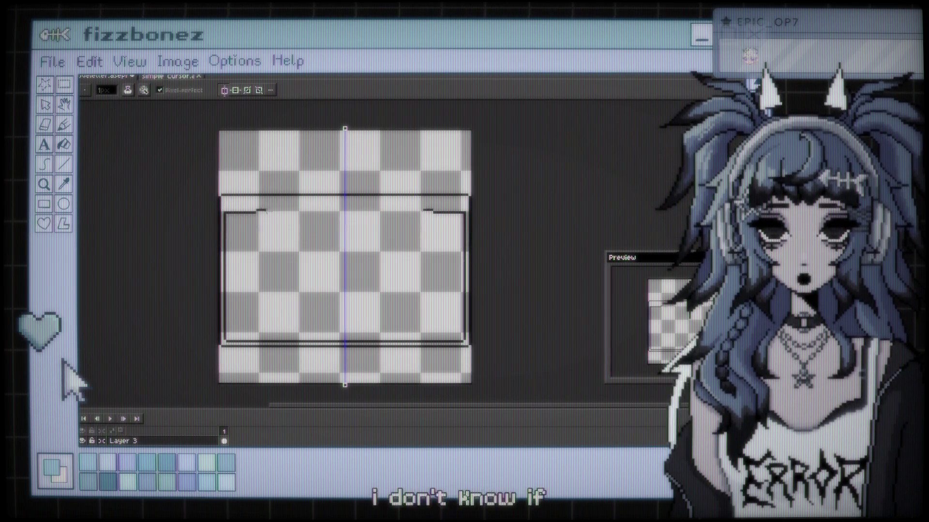
key(b)
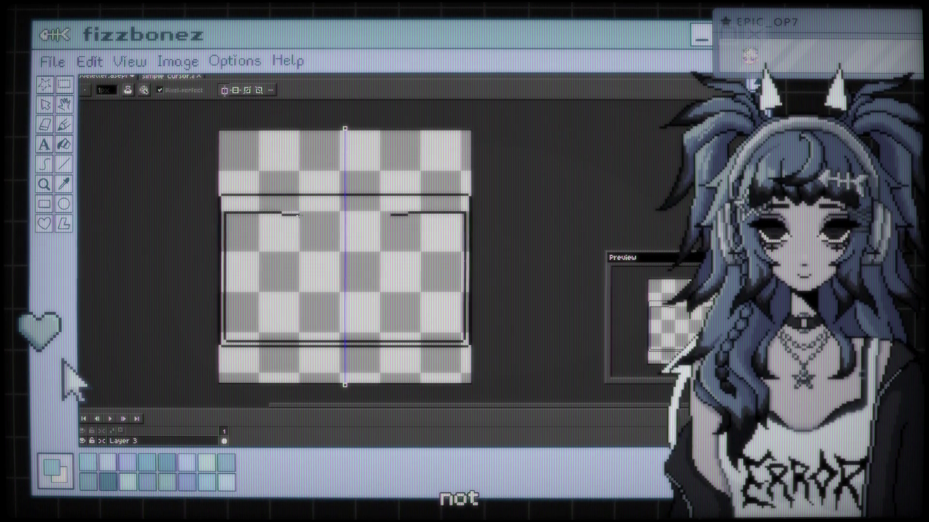
key(l)
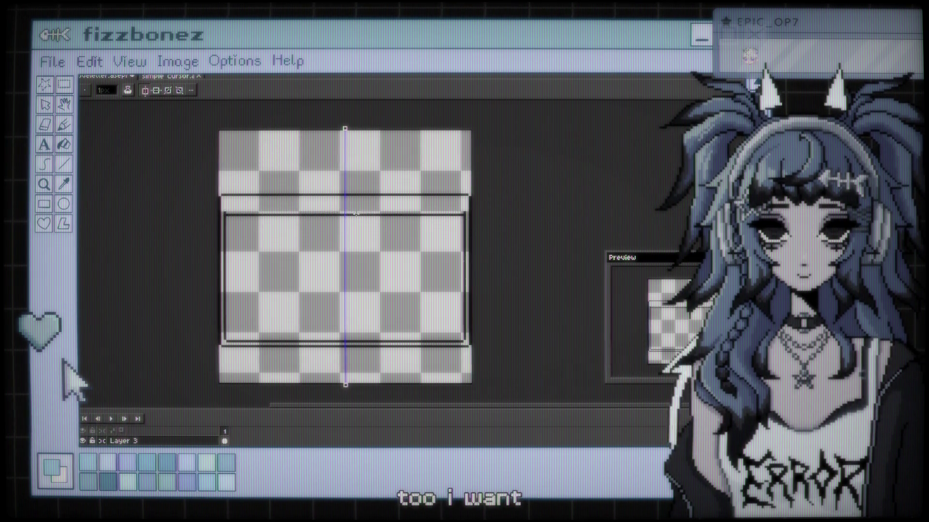
drag(330, 207, 345, 211)
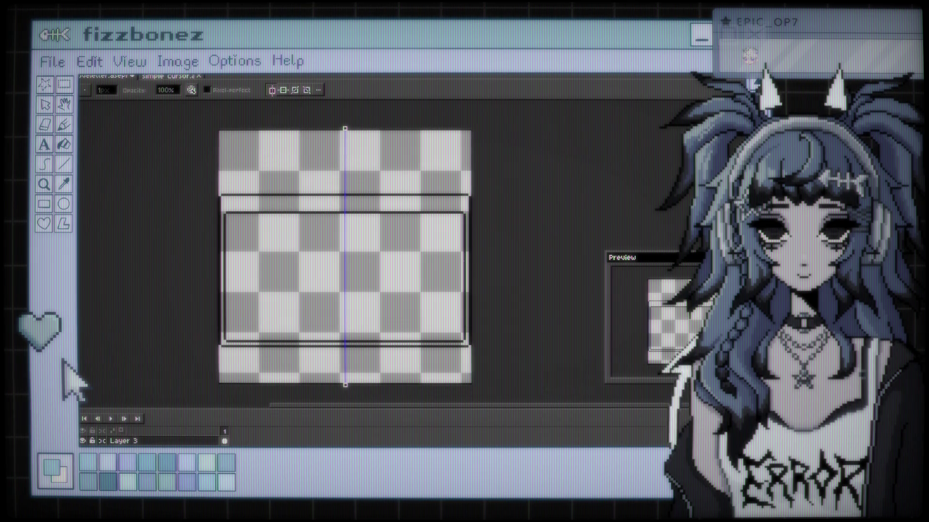
key(e)
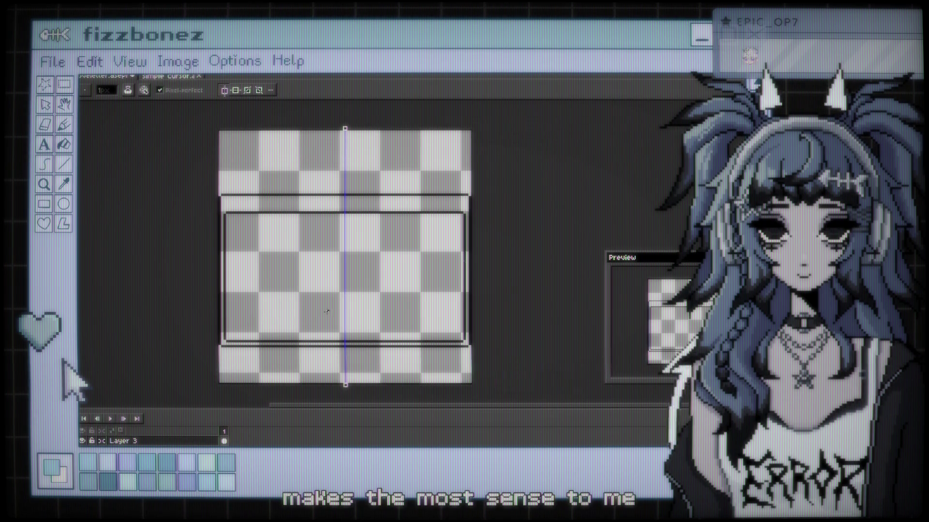
Step: Pencil two mirrored rounded button outlines near the window's bottom, undoing the stray top-edge stroke
drag(325, 309, 326, 323)
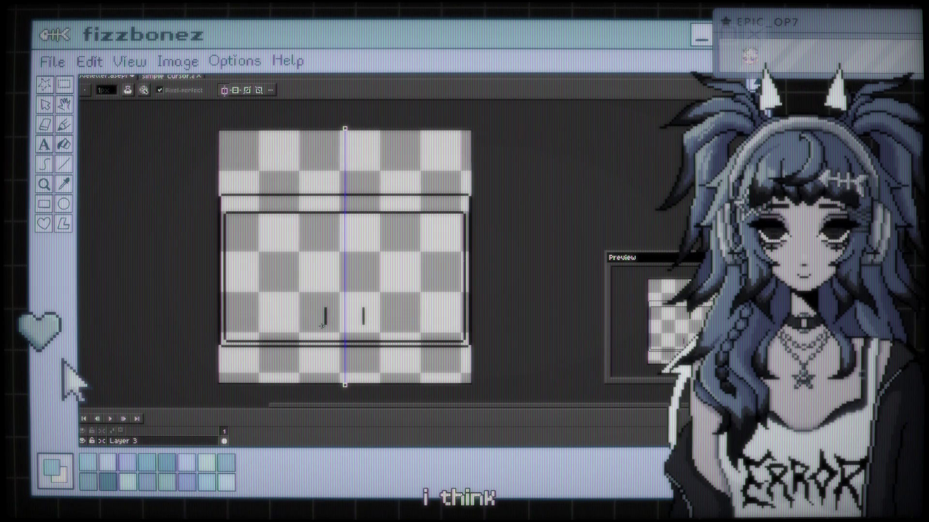
drag(256, 326, 250, 310)
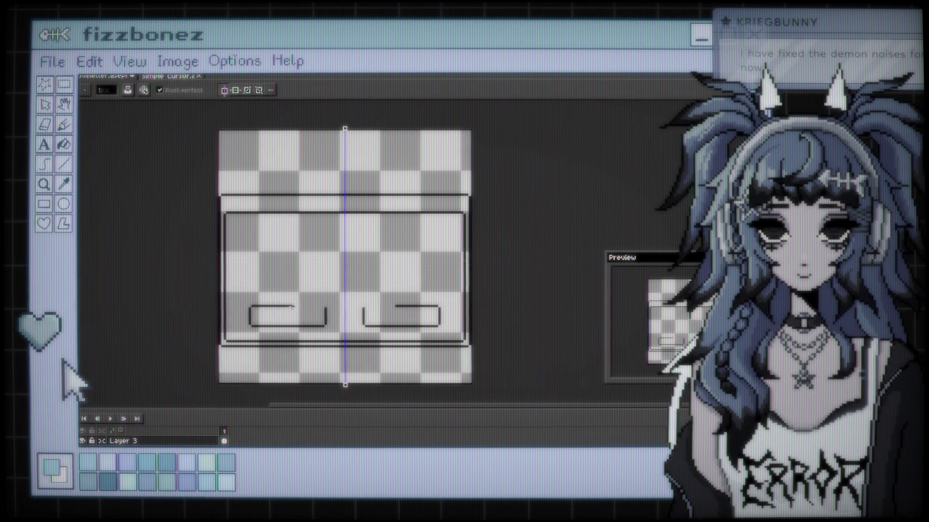
key(ctrl+z)
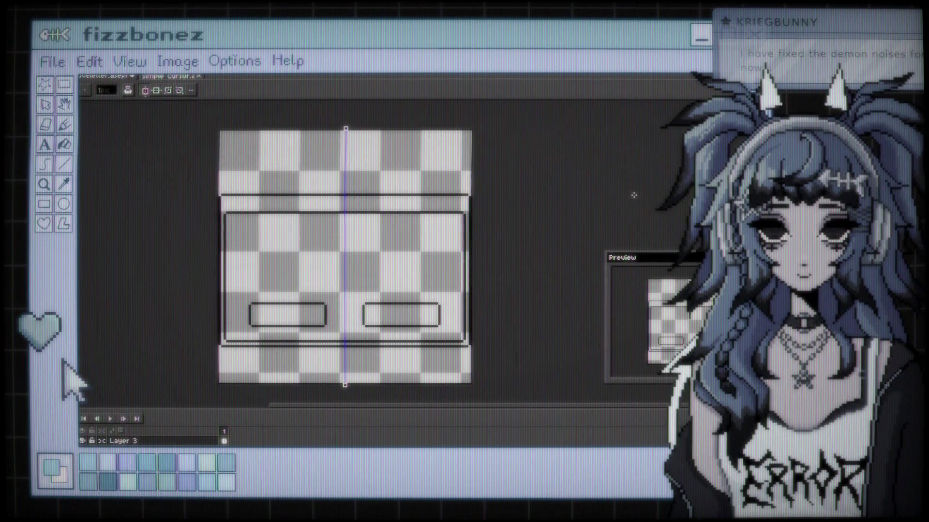
key(w)
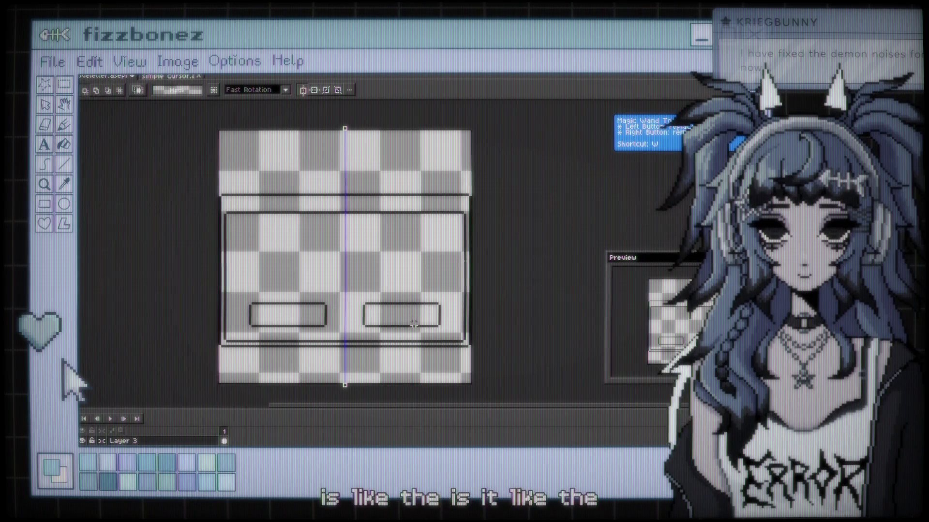
Step: Turn off symmetry and shift each button outline toward the centre of the window
mouse_move(242, 294)
mouse_down()
mouse_move(298, 324)
mouse_move(327, 320)
mouse_up()
click(363, 299)
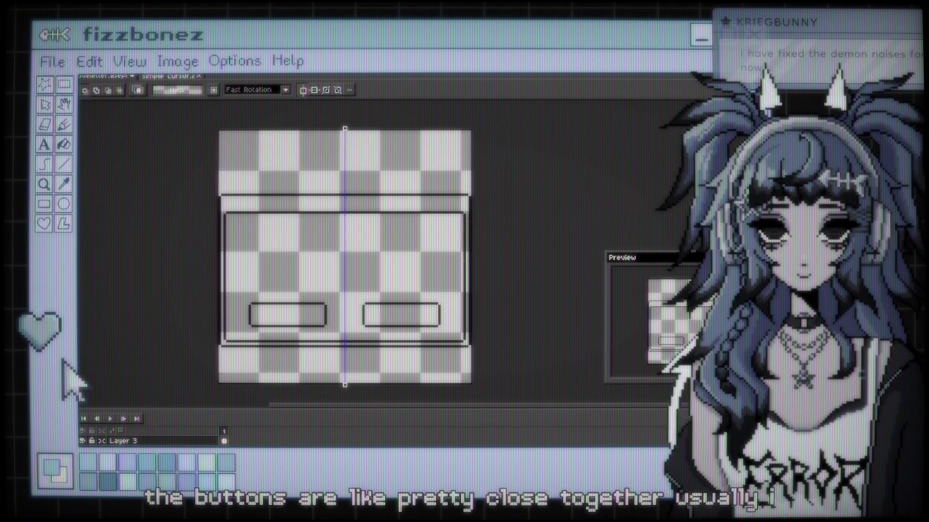
scroll(280, 298, up, 2)
scroll(310, 286, down, 1)
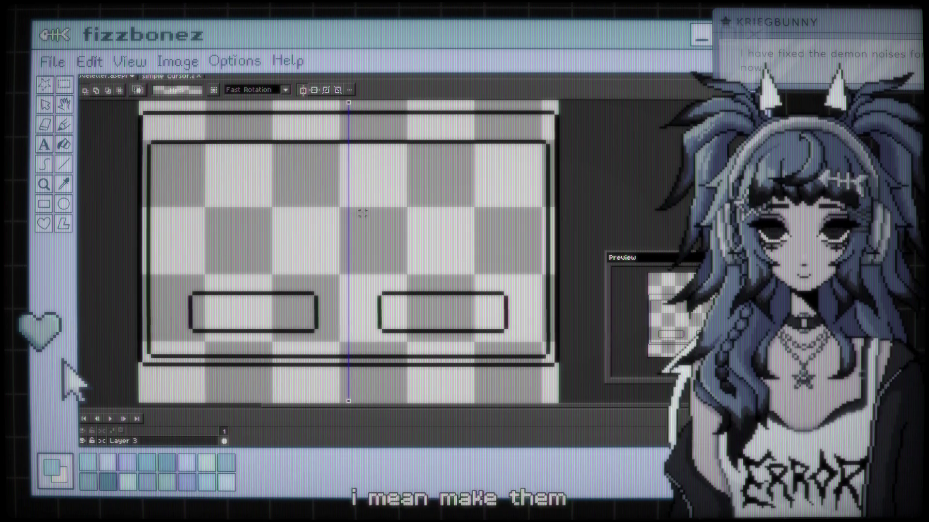
click(304, 90)
mouse_move(172, 276)
mouse_down()
mouse_move(193, 312)
mouse_move(338, 348)
mouse_move(329, 323)
mouse_up()
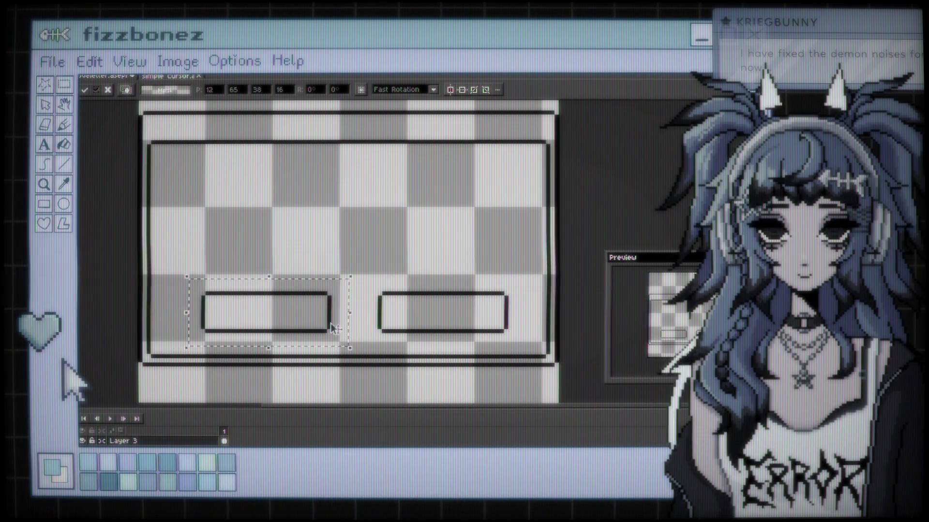
click(380, 267)
mouse_move(429, 312)
mouse_down()
mouse_move(516, 344)
mouse_move(475, 330)
mouse_up()
click(384, 171)
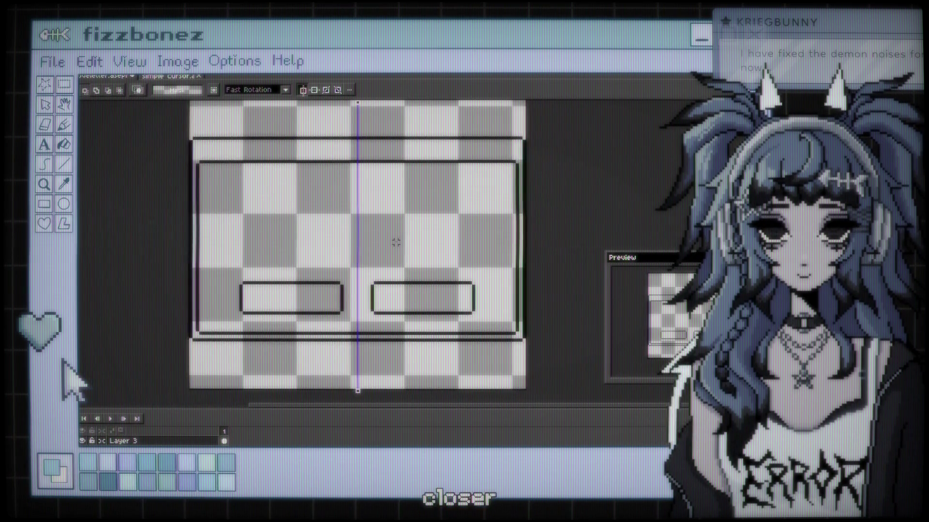
Step: Marquee-select the left button and nudge it right so the buttons sit closer together
key(b)
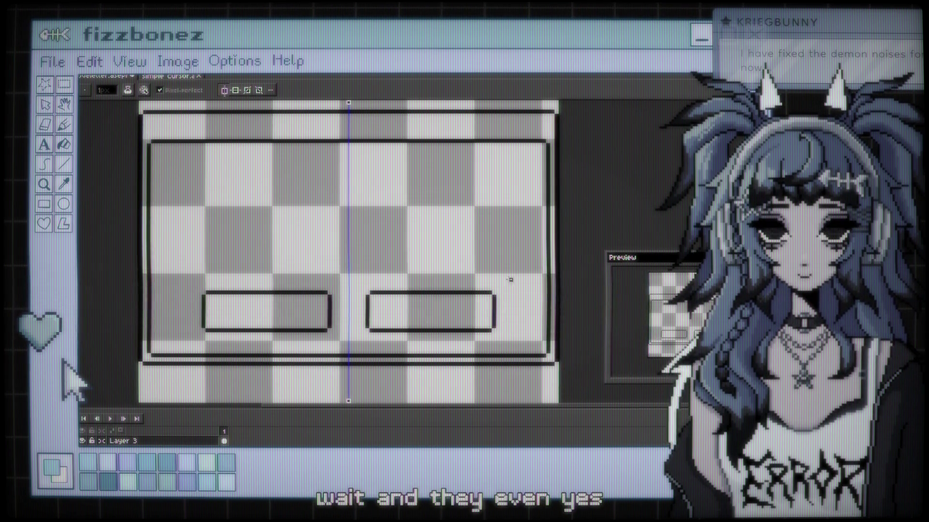
click(224, 90)
key(m)
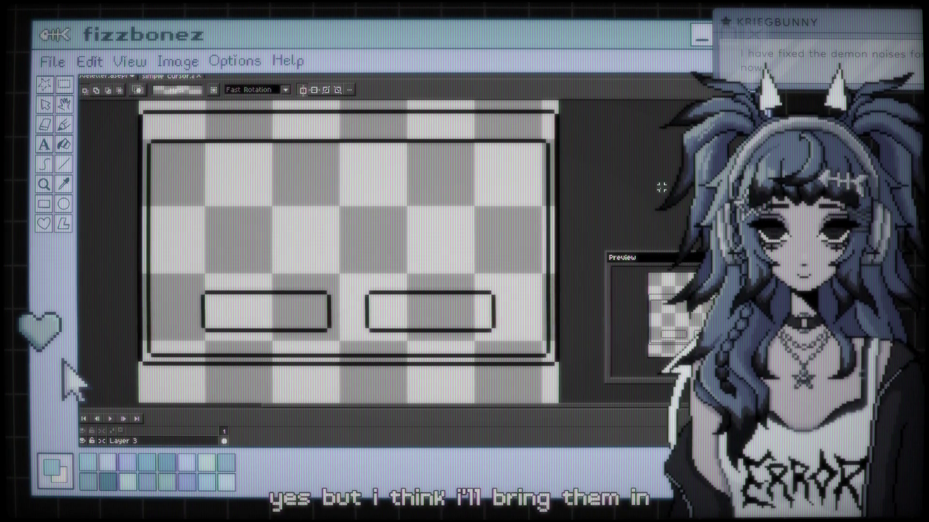
mouse_move(353, 275)
mouse_down()
mouse_move(501, 321)
mouse_move(503, 334)
mouse_up()
click(473, 328)
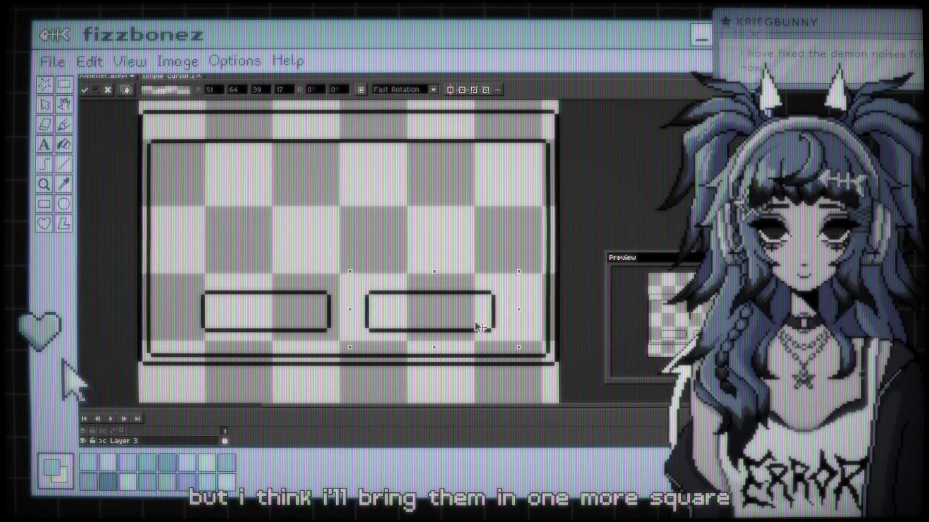
mouse_move(178, 272)
mouse_down()
mouse_move(346, 347)
mouse_move(323, 332)
mouse_up()
key(ctrl+d)
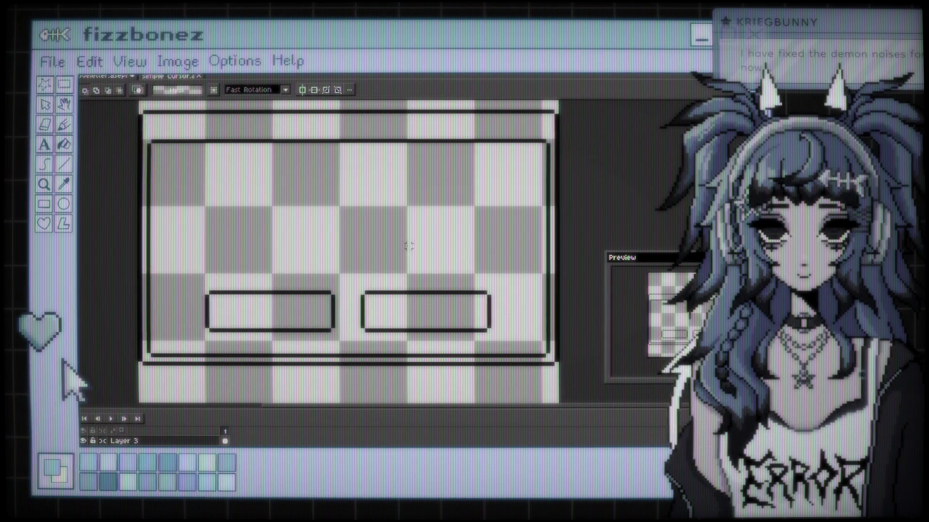
Step: Turn mirrored drawing back on and add a short vertical stroke near the title bar's right end
click(303, 90)
scroll(332, 179, down, 3)
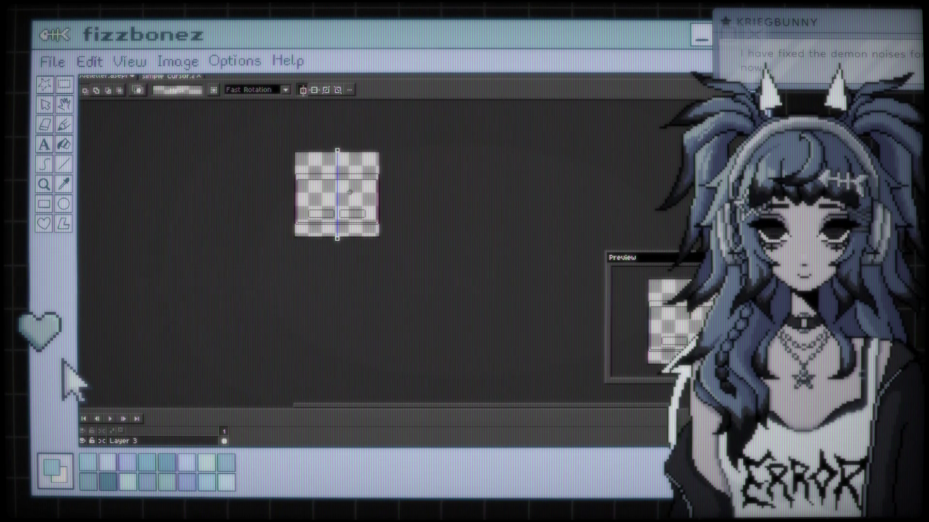
scroll(353, 196, up, 3)
scroll(353, 194, up, 1)
scroll(356, 193, down, 1)
scroll(359, 192, up, 5)
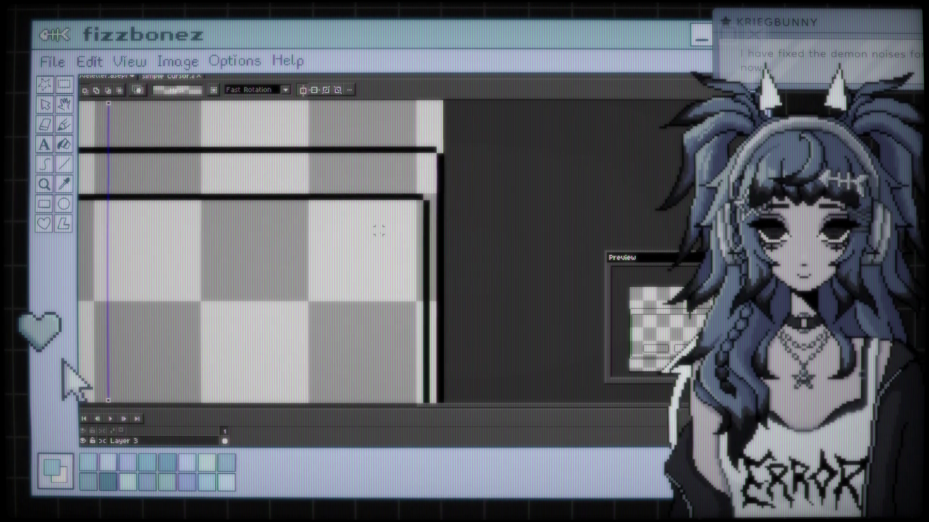
key(b)
drag(426, 163, 426, 178)
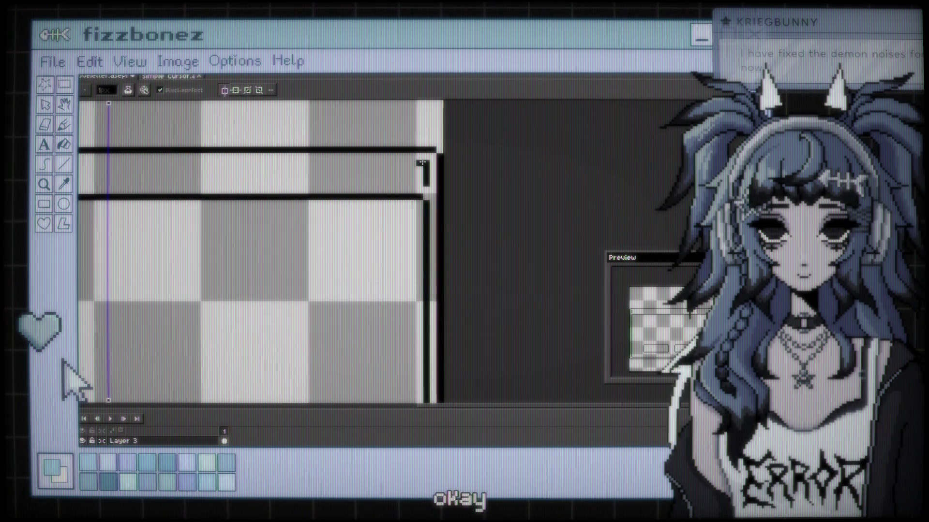
scroll(422, 163, down, 4)
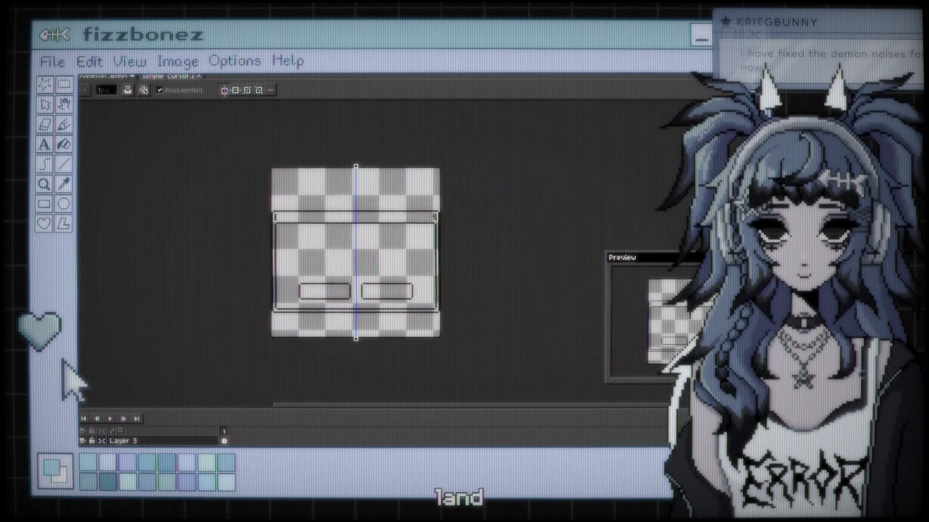
scroll(434, 217, up, 1)
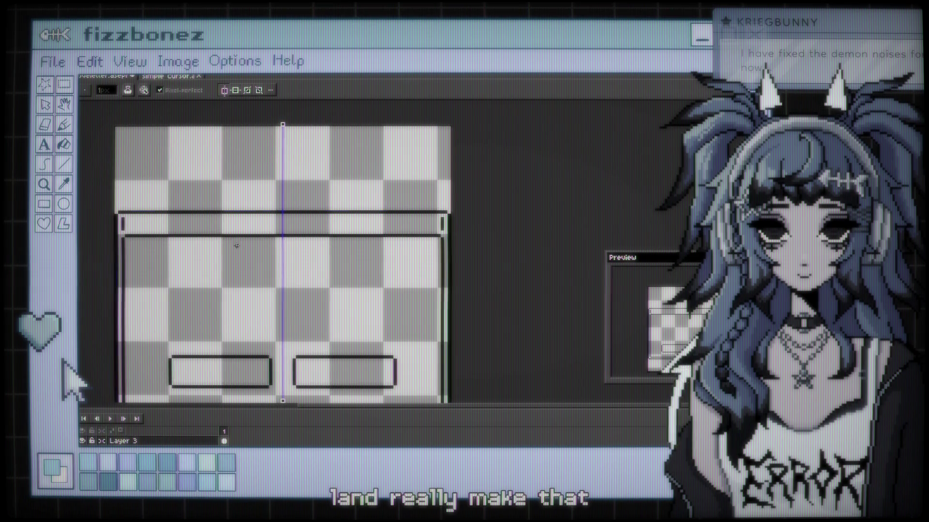
Step: Undo the overlong top line, redraw the mirrored title-bar line, and start a small close box
click(224, 91)
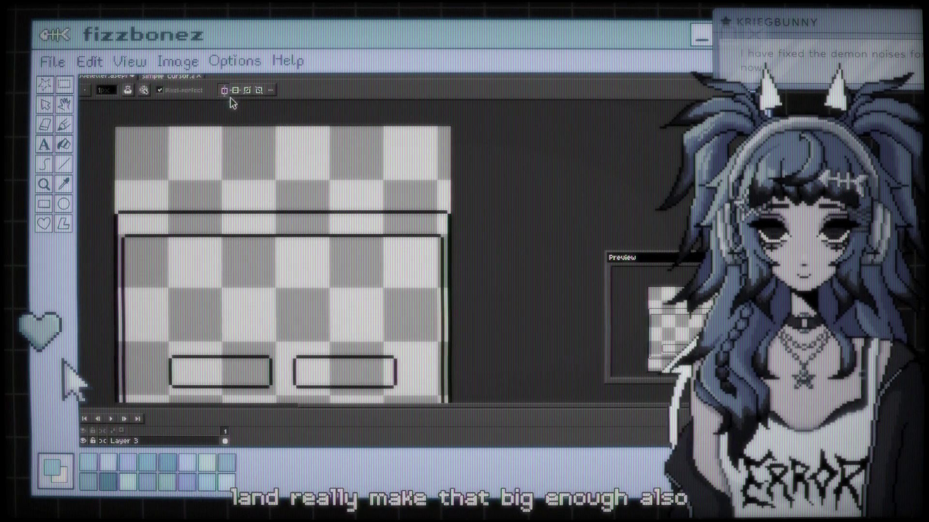
click(226, 91)
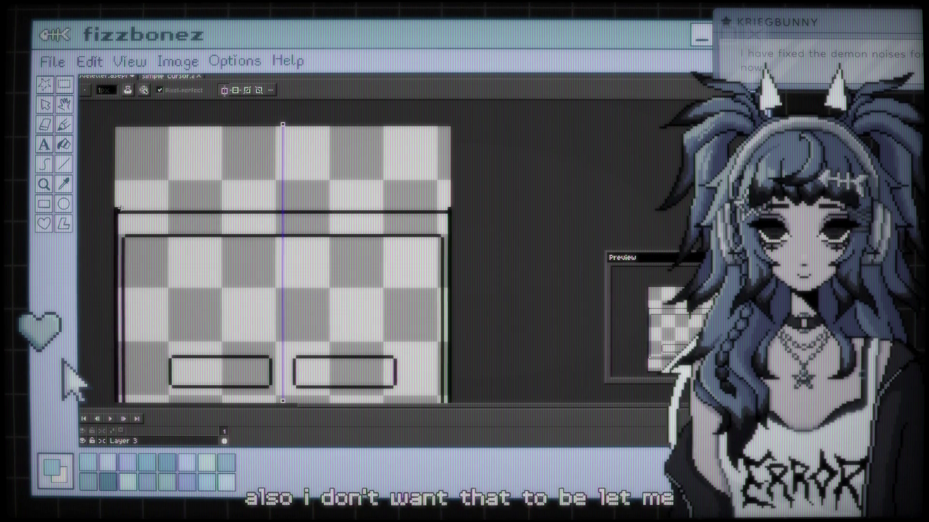
key(b)
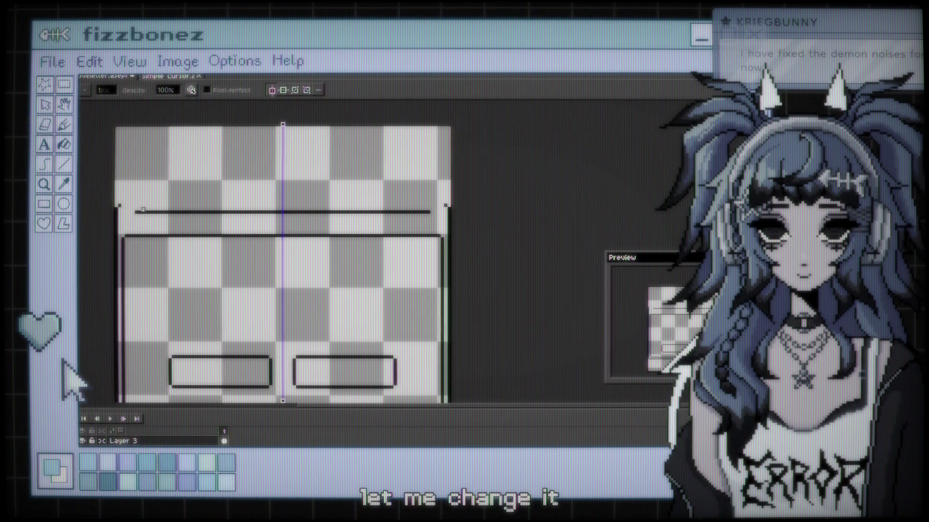
key(ctrl+z)
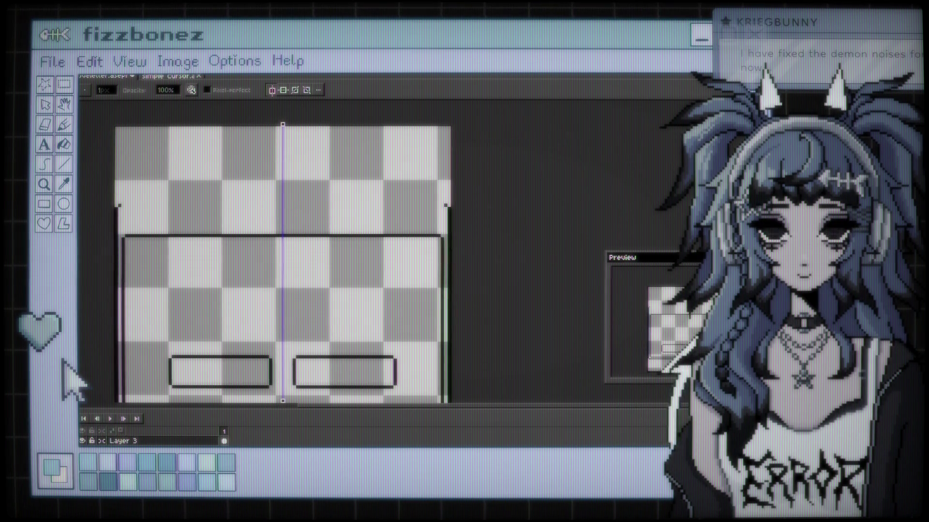
key(e)
drag(123, 206, 285, 206)
scroll(281, 207, down, 1)
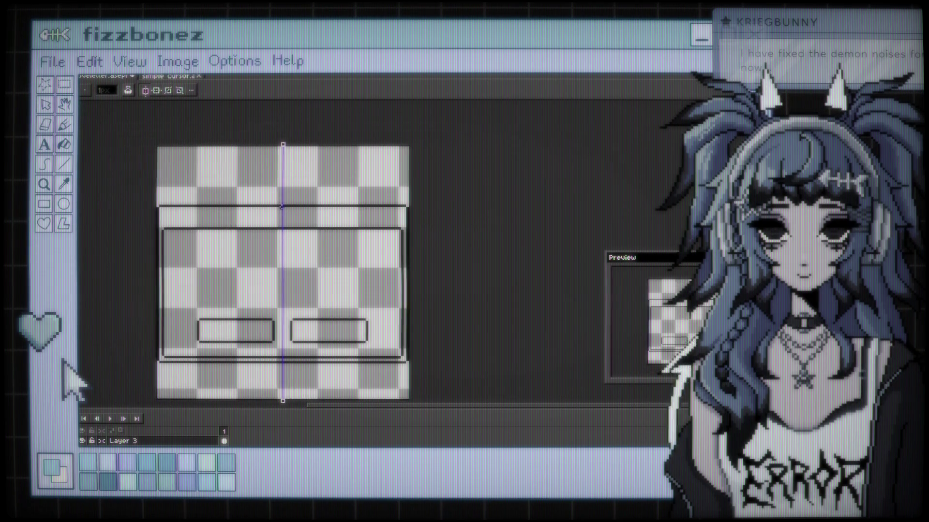
scroll(284, 256, up, 2)
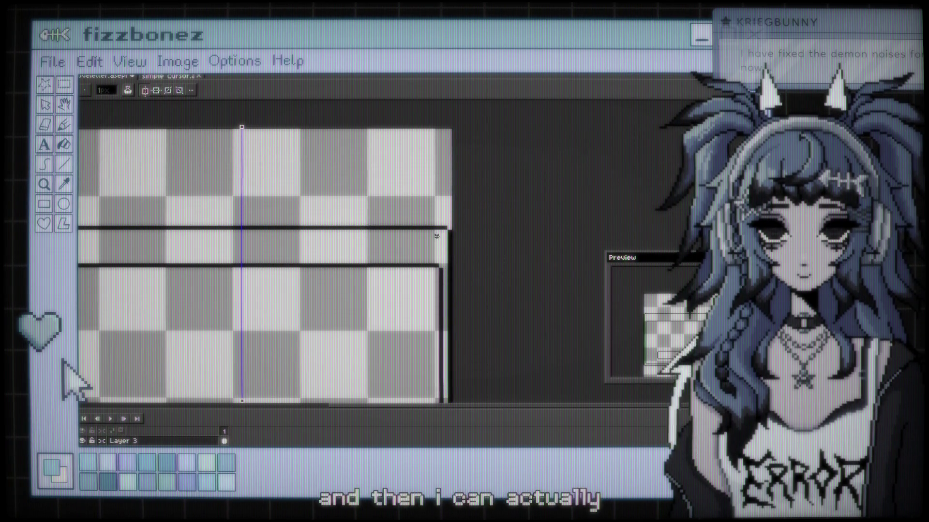
mouse_move(436, 236)
mouse_down()
mouse_move(440, 257)
mouse_move(424, 257)
mouse_up()
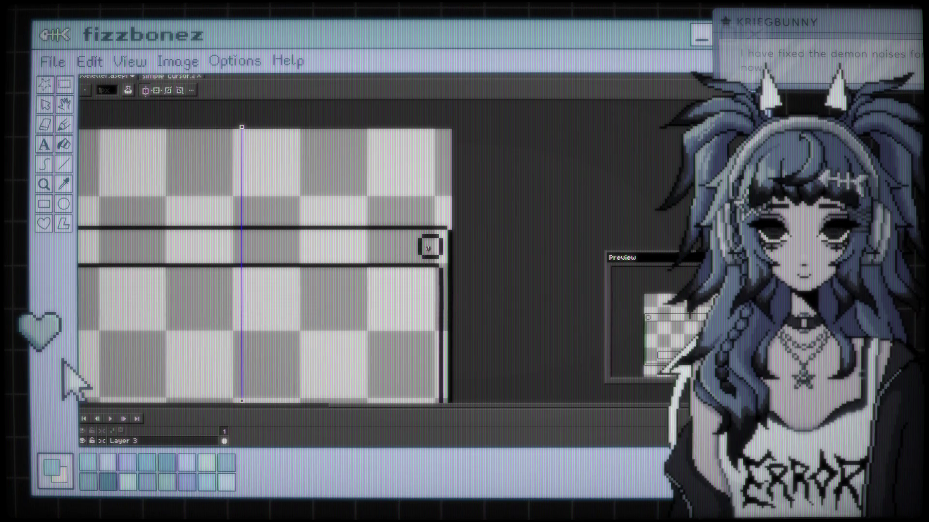
drag(411, 240, 410, 256)
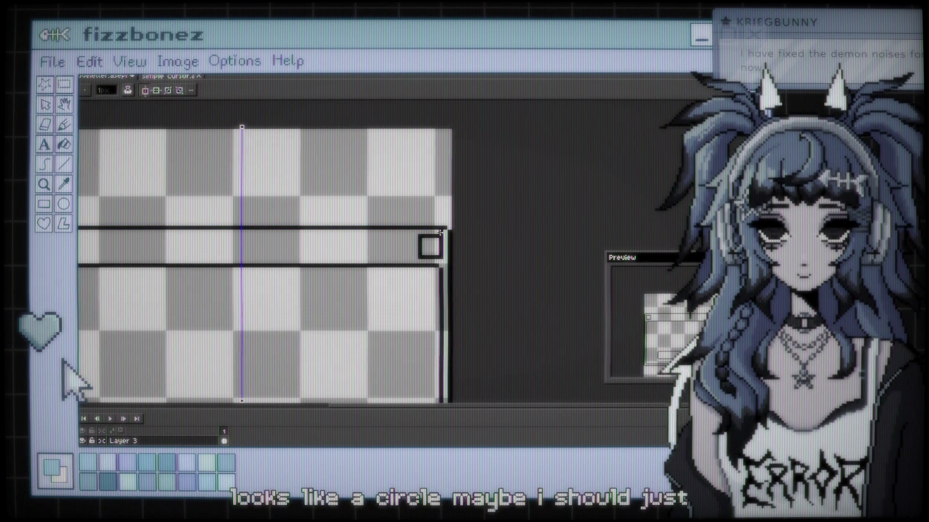
Step: Turn off symmetry, undo the stray mirrored strokes, and draw the second and third small squares
scroll(441, 236, down, 2)
scroll(340, 224, up, 2)
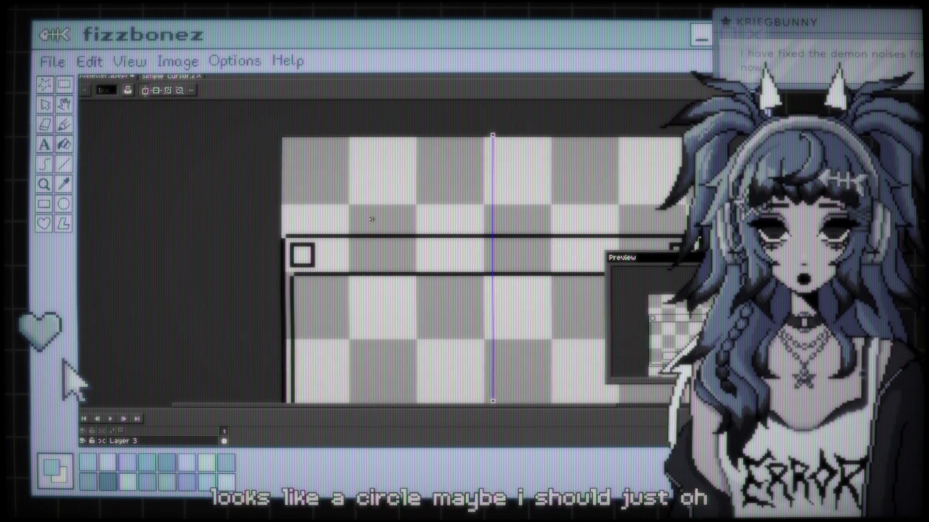
click(147, 96)
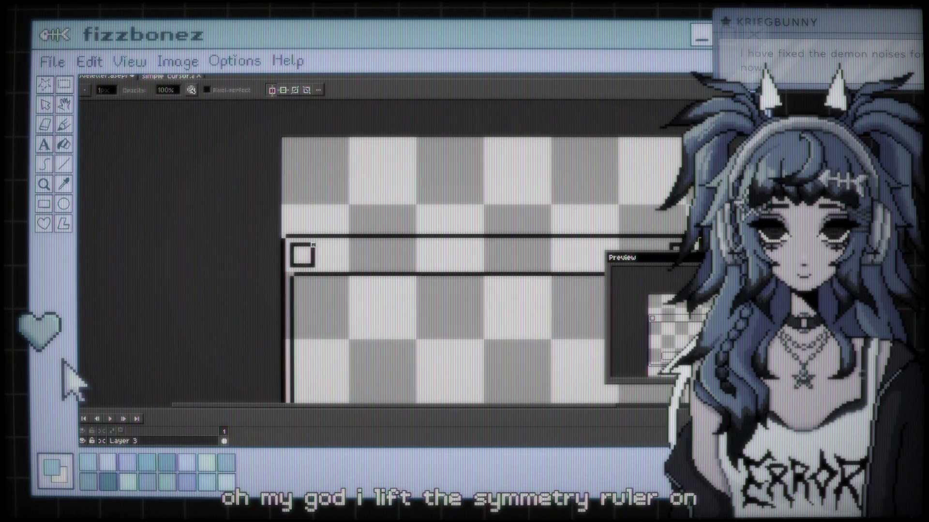
key(ctrl+z)
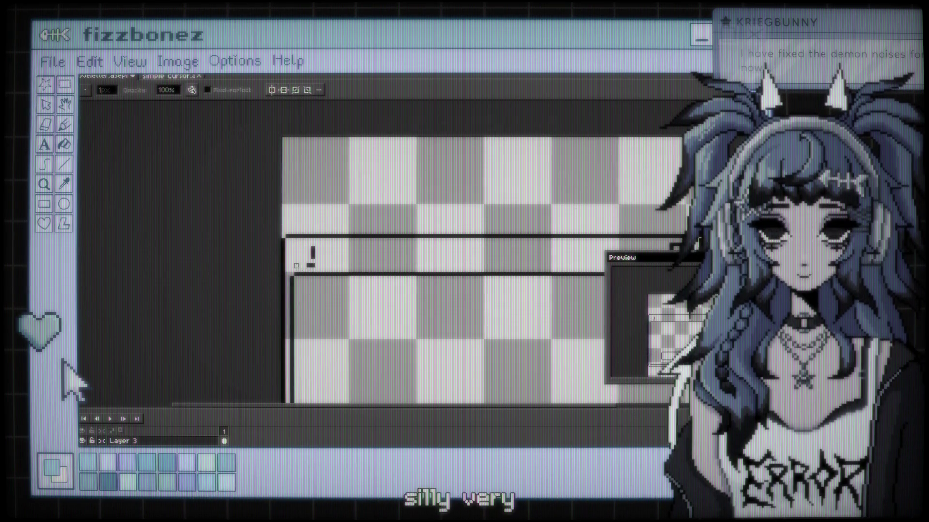
key(ctrl+z)
scroll(309, 249, down, 3)
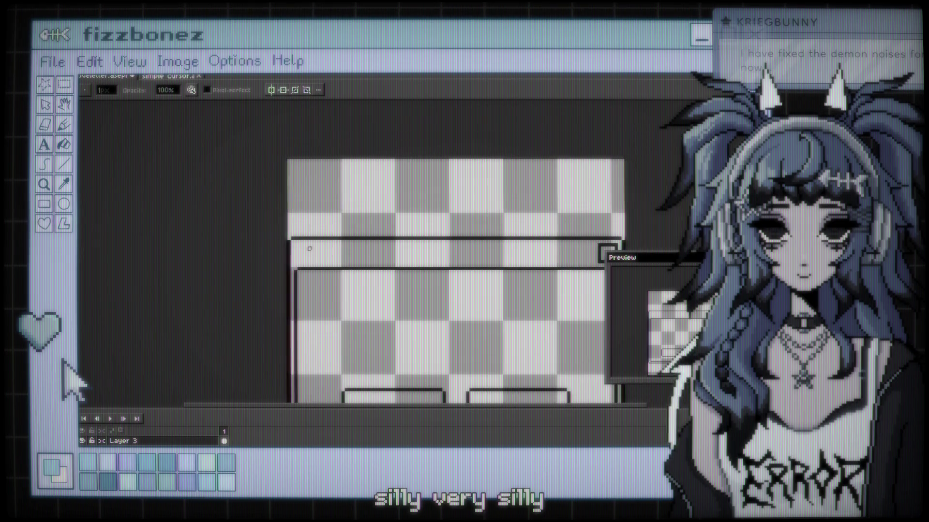
scroll(492, 193, up, 2)
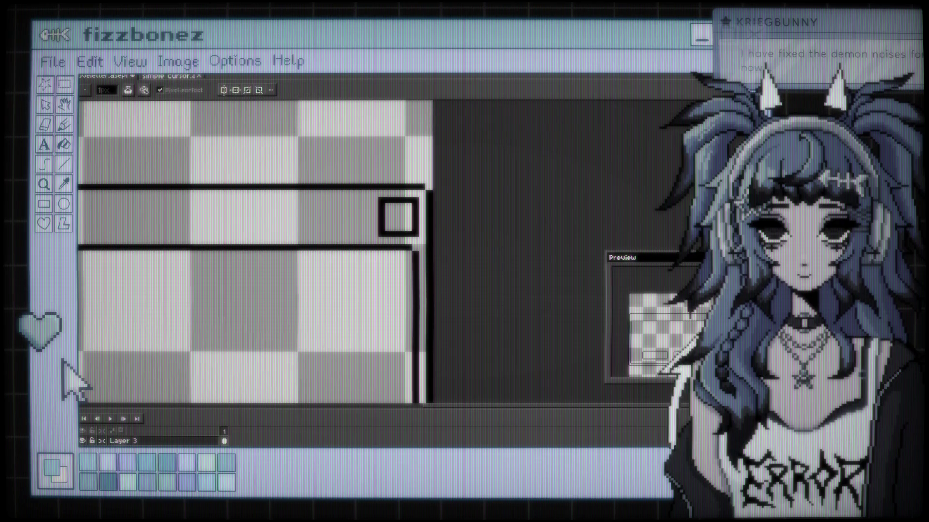
mouse_move(368, 198)
mouse_down()
mouse_move(368, 232)
mouse_move(335, 234)
mouse_up()
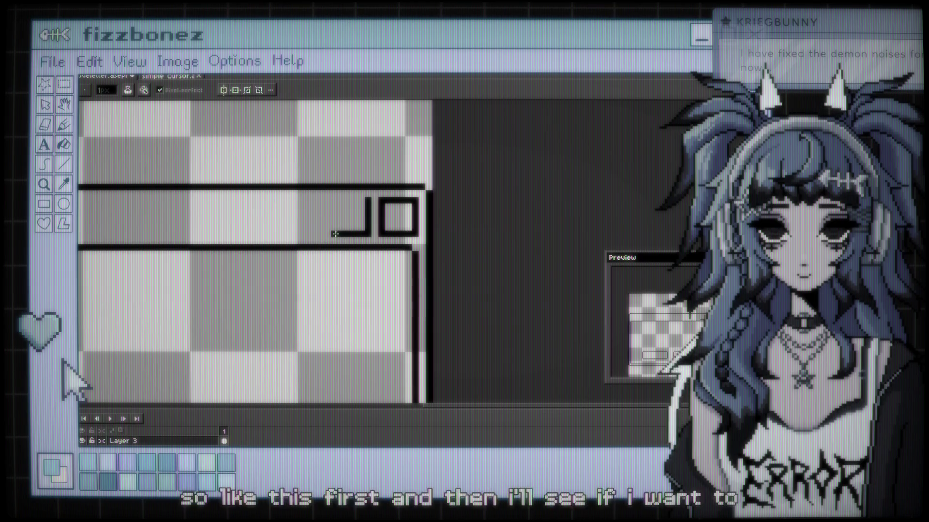
drag(335, 203, 334, 215)
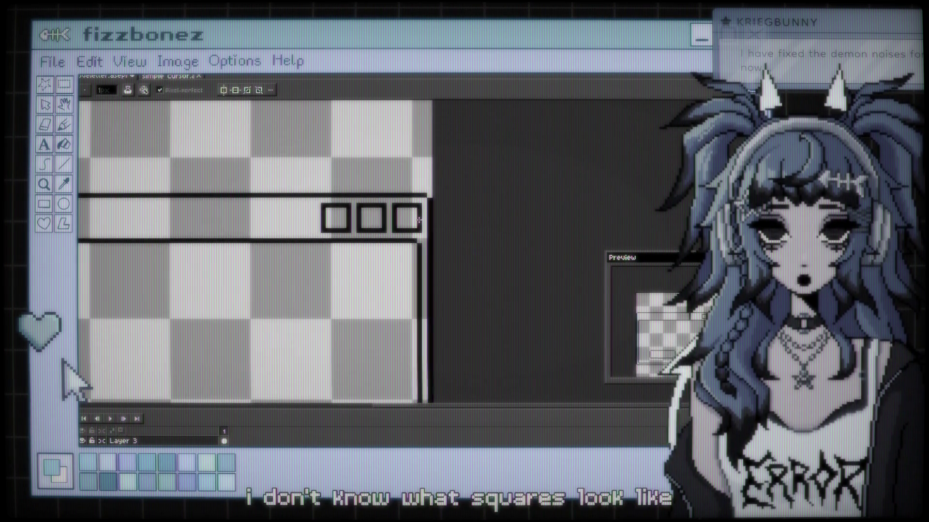
Step: Erase the corner pixels of the three title-bar squares to soften them
scroll(419, 220, down, 1)
drag(481, 151, 572, 149)
scroll(530, 144, up, 1)
scroll(483, 194, up, 3)
scroll(477, 201, down, 1)
drag(460, 207, 335, 207)
key(e)
click(242, 273)
click(310, 207)
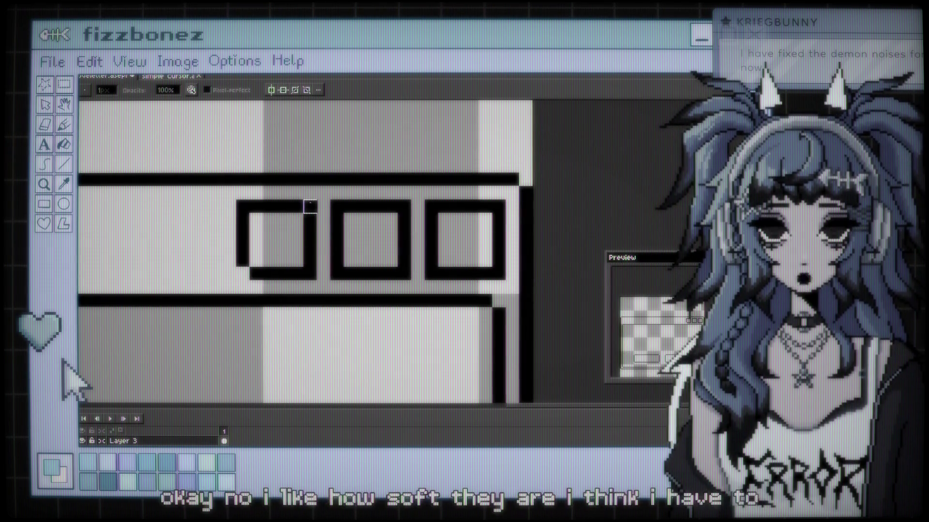
click(338, 273)
click(404, 206)
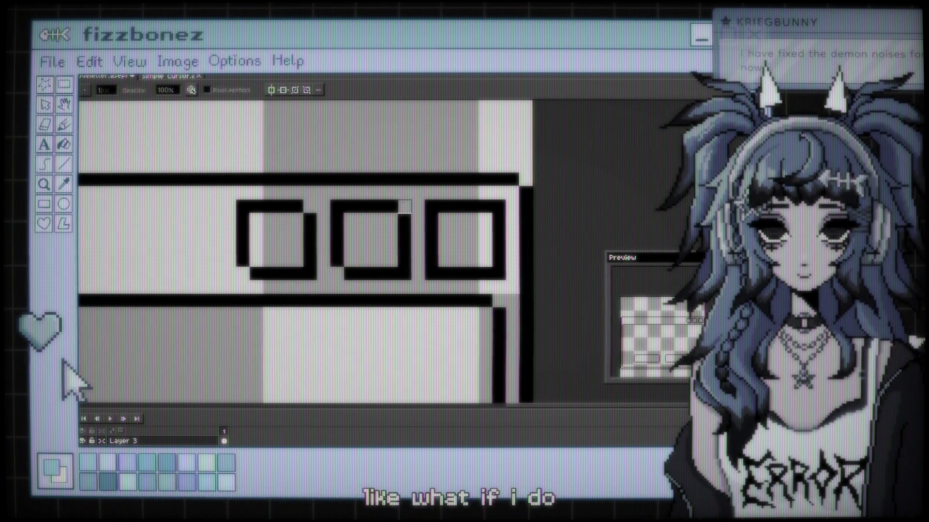
click(431, 274)
scroll(498, 206, down, 5)
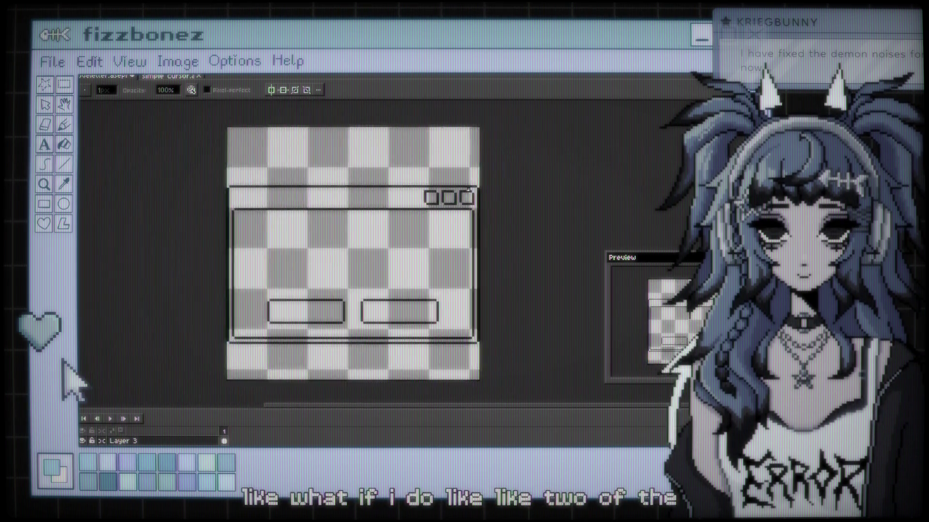
drag(492, 189, 510, 192)
scroll(470, 225, up, 1)
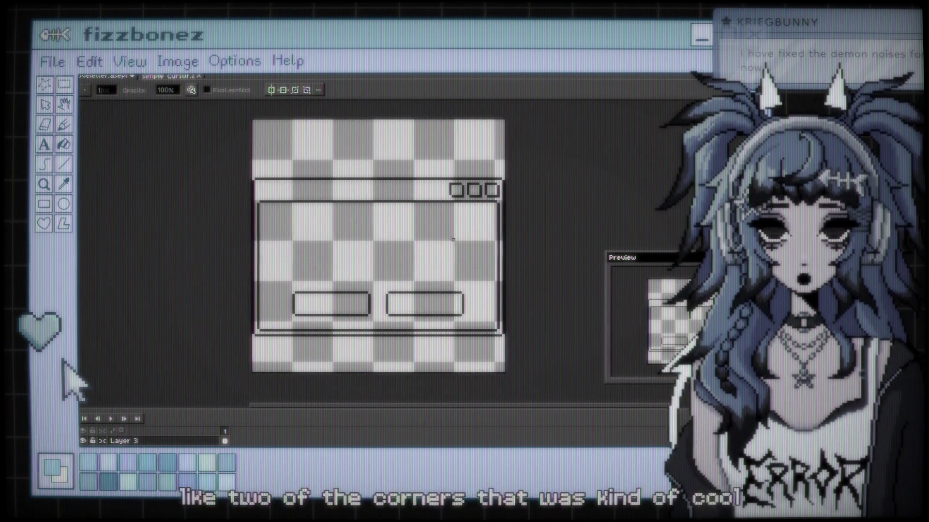
mouse_move(447, 240)
mouse_down()
mouse_move(404, 232)
mouse_move(418, 232)
mouse_up()
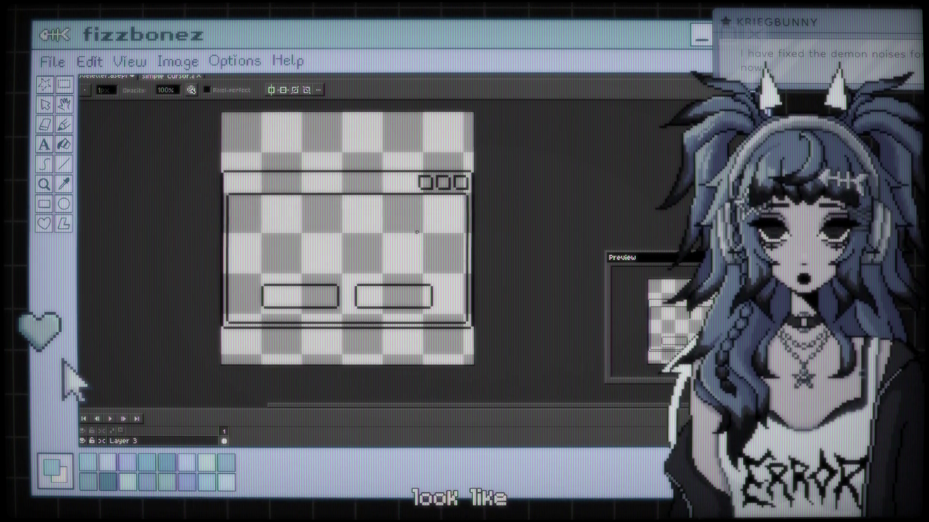
scroll(356, 218, down, 1)
scroll(358, 213, up, 1)
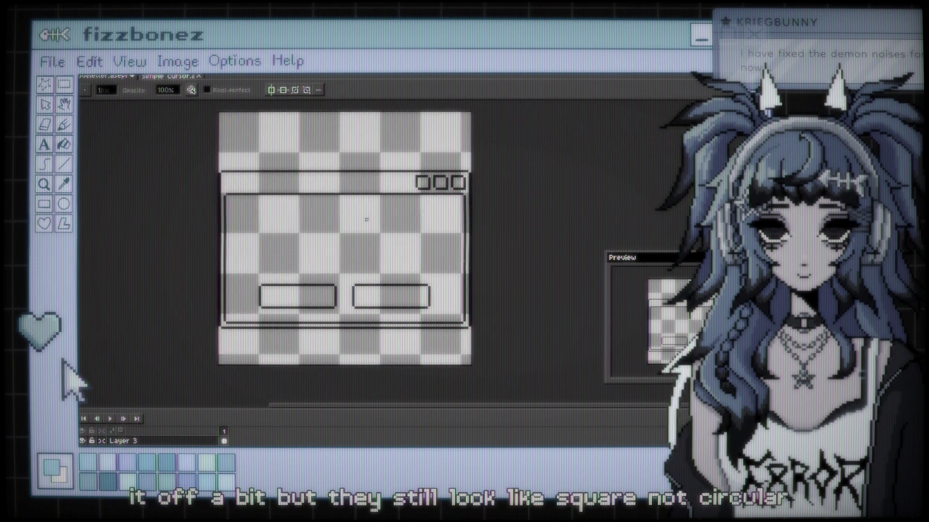
drag(369, 215, 389, 231)
scroll(379, 215, up, 1)
scroll(417, 234, down, 1)
scroll(390, 231, up, 1)
scroll(390, 231, down, 1)
scroll(383, 227, up, 1)
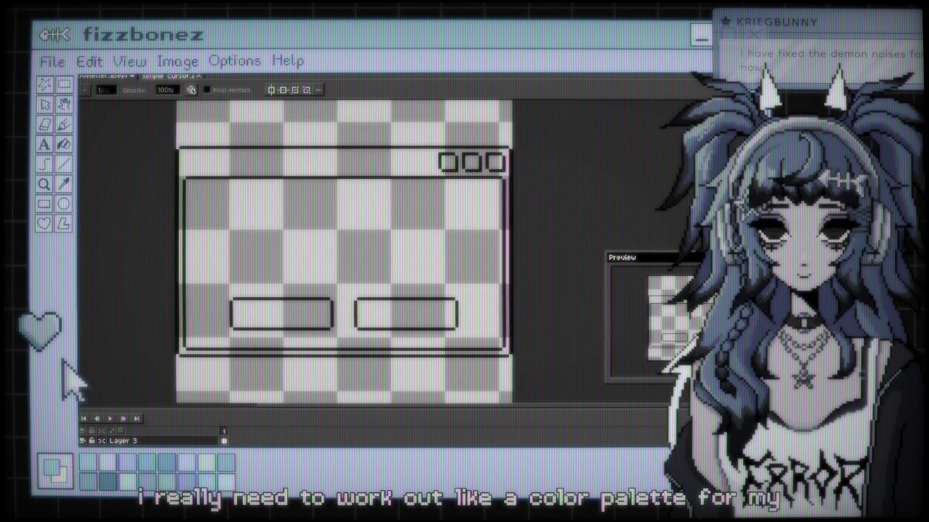
key(g)
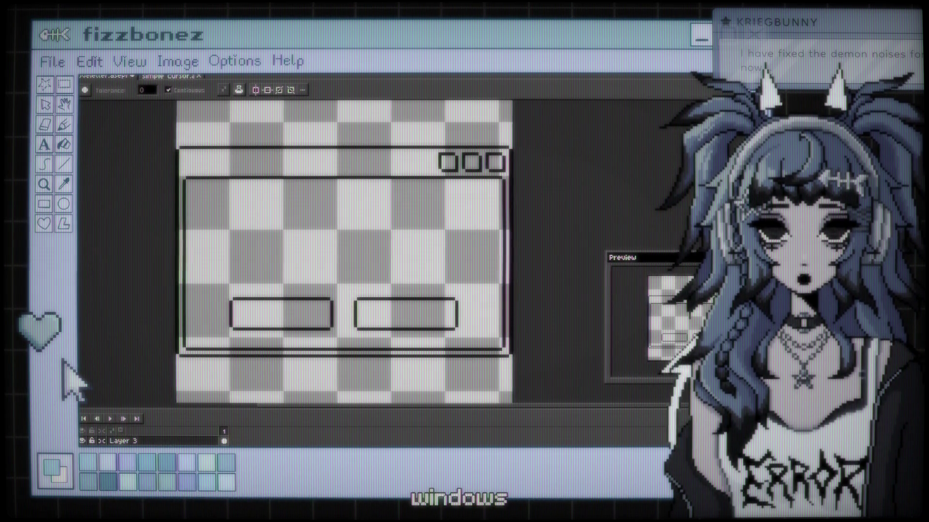
Step: Bucket-fill the window's title bar with teal
click(276, 167)
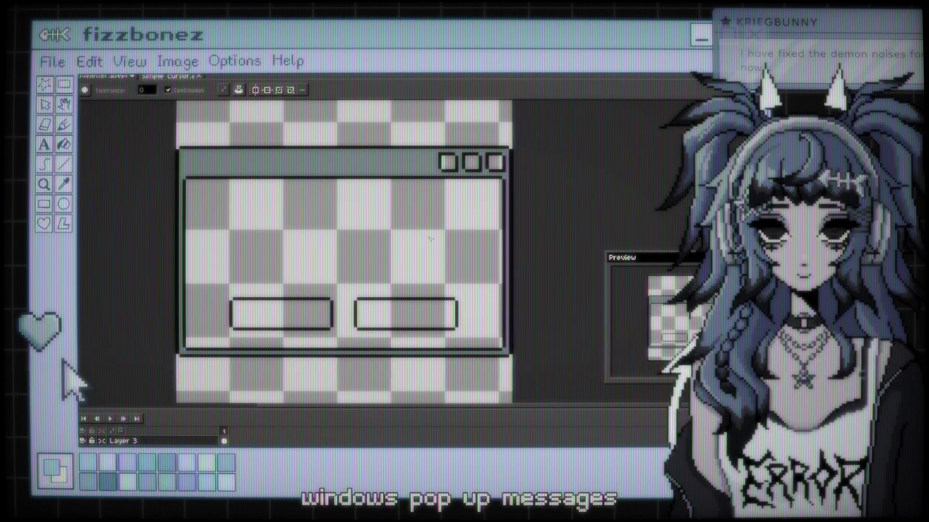
key(ctrl+z)
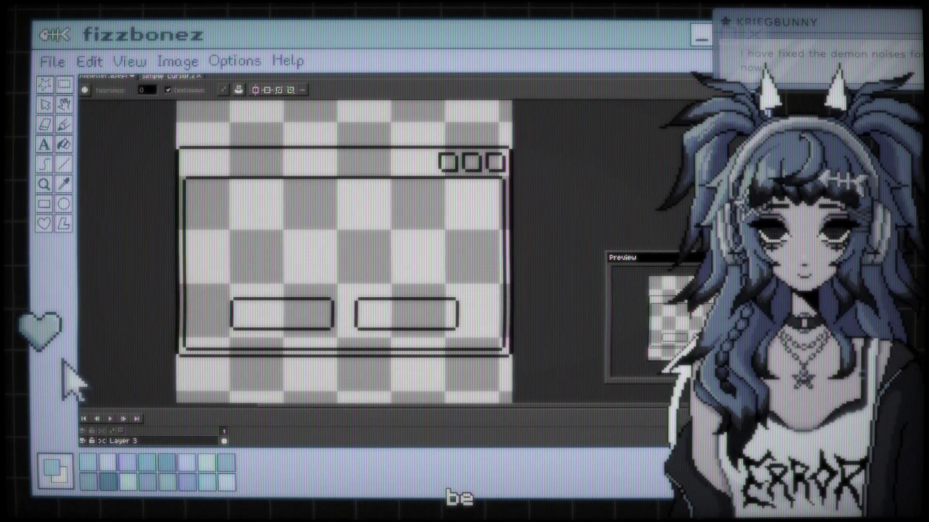
click(241, 160)
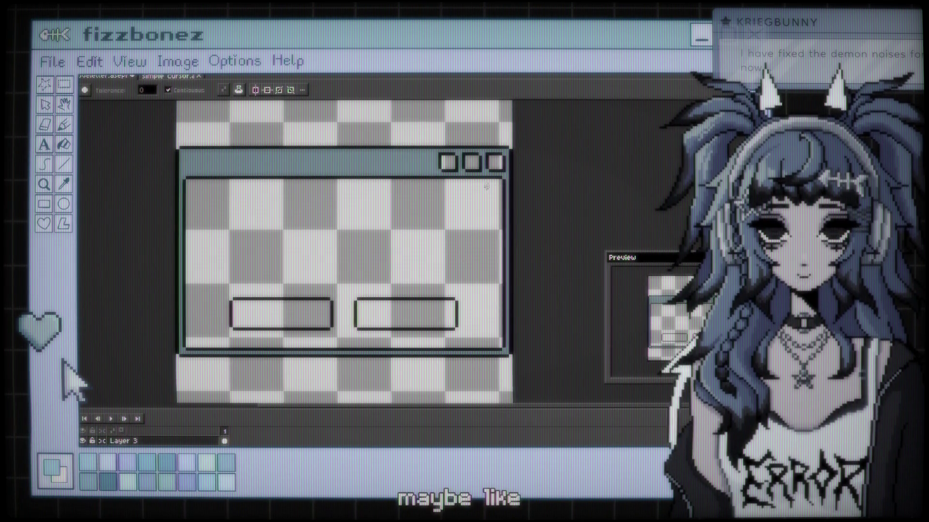
scroll(453, 184, down, 2)
scroll(452, 185, up, 2)
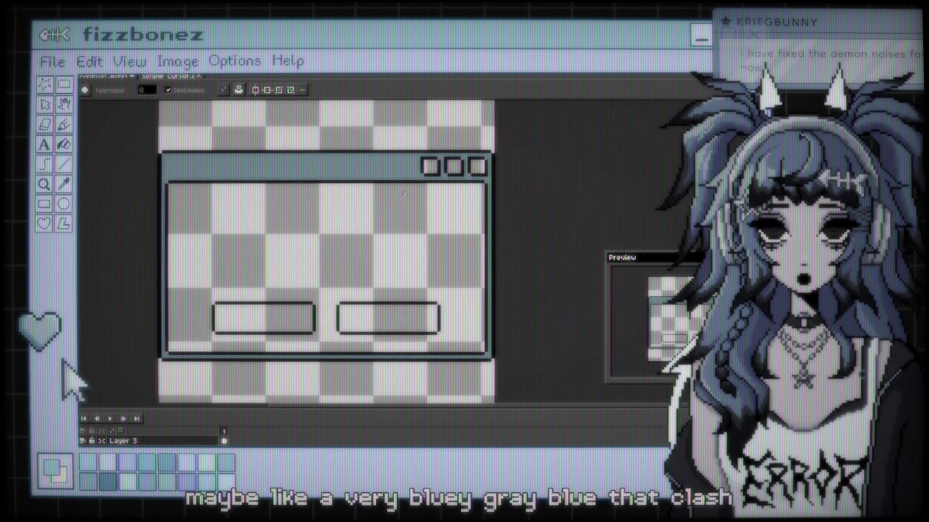
key(ctrl+z)
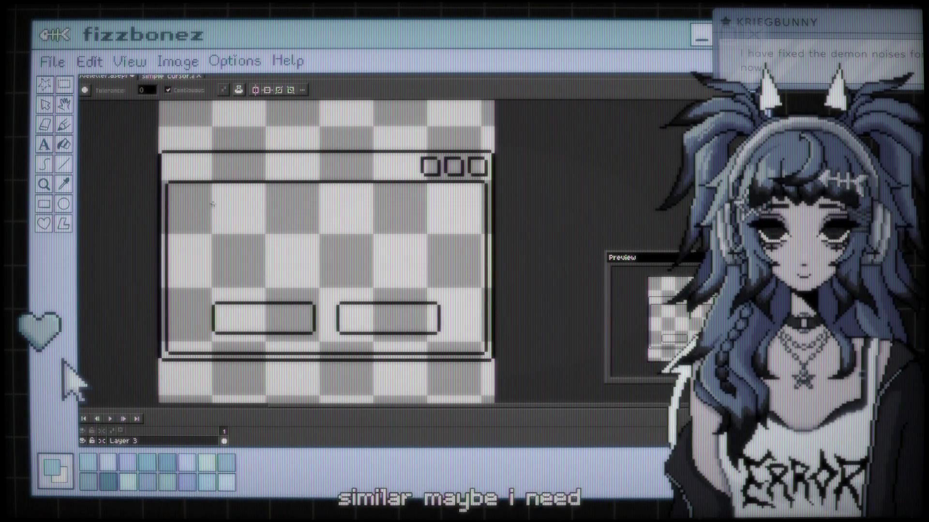
click(220, 173)
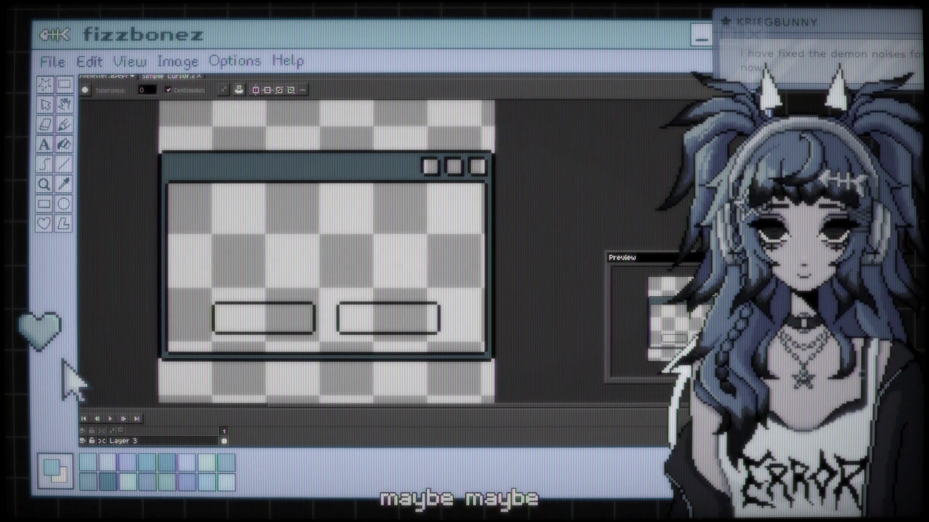
Step: Fill the window interior with light grey
click(242, 234)
key(ctrl+z)
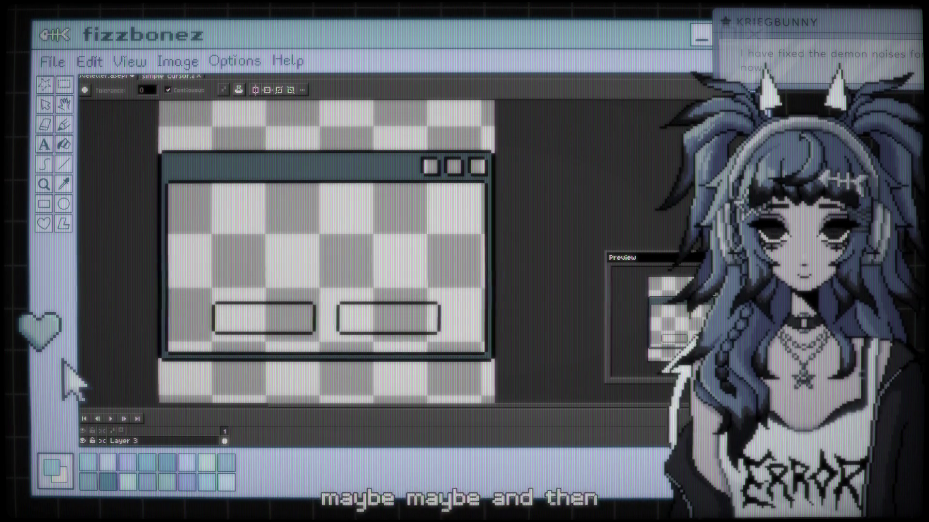
click(295, 277)
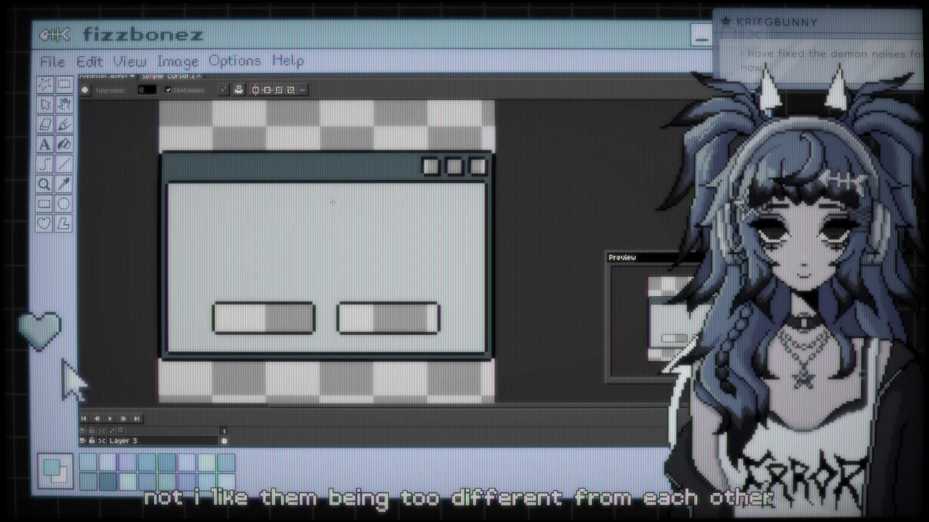
Step: Pick a lighter grey-blue and recolour the title bar with it
scroll(333, 203, down, 2)
scroll(332, 202, up, 1)
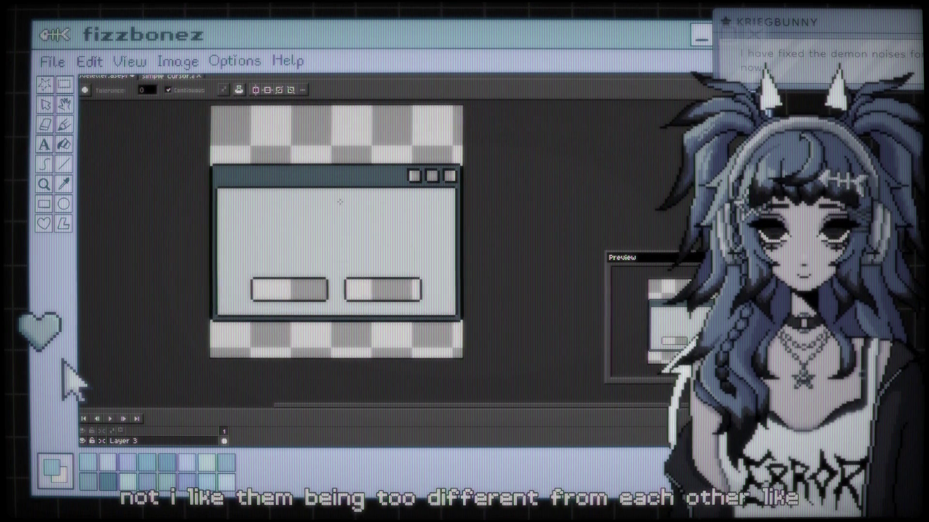
scroll(341, 202, down, 1)
scroll(340, 202, up, 1)
scroll(354, 202, up, 1)
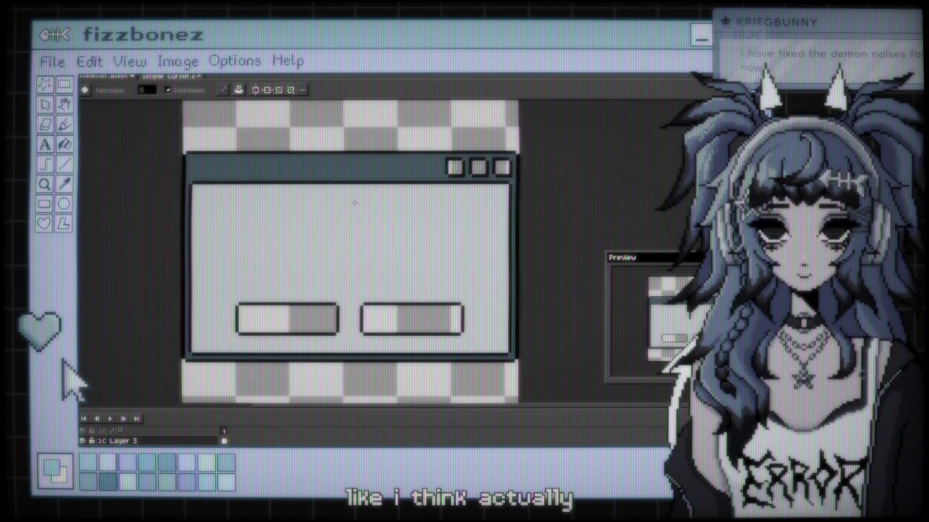
drag(354, 203, 349, 203)
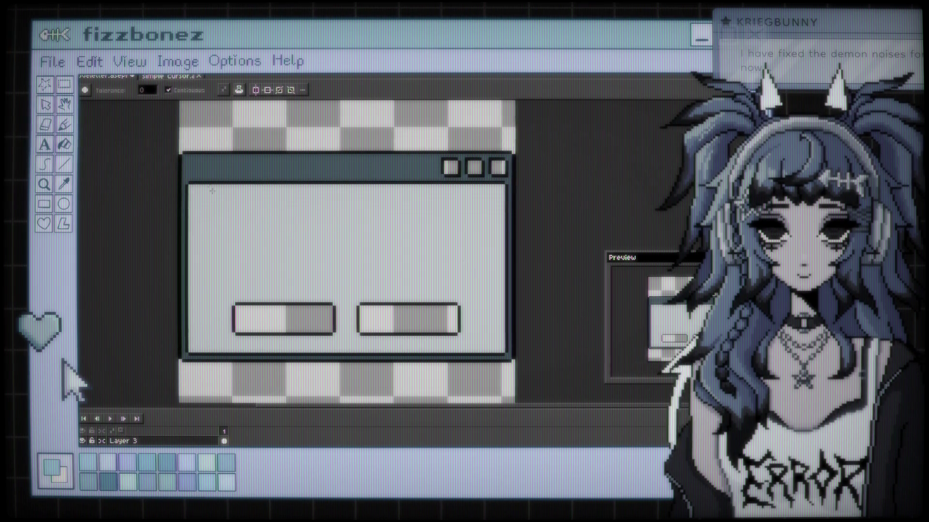
key(i)
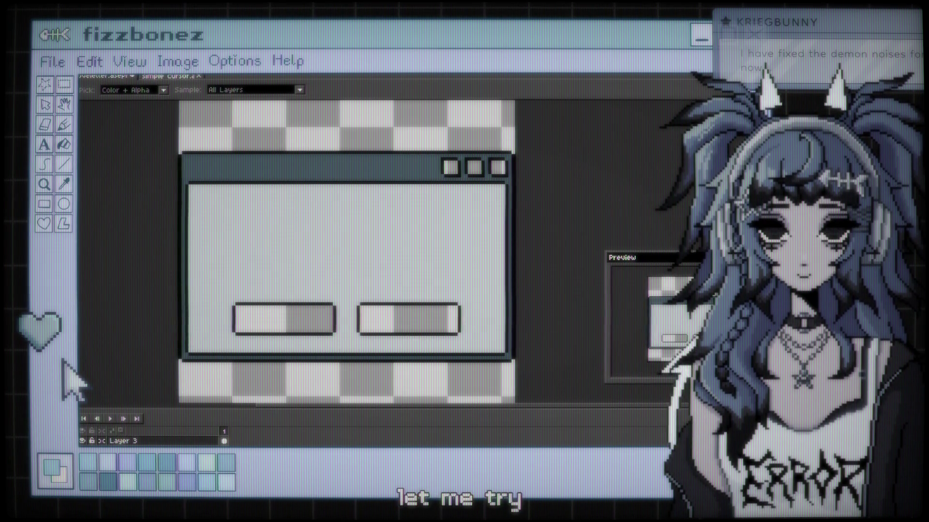
key(v)
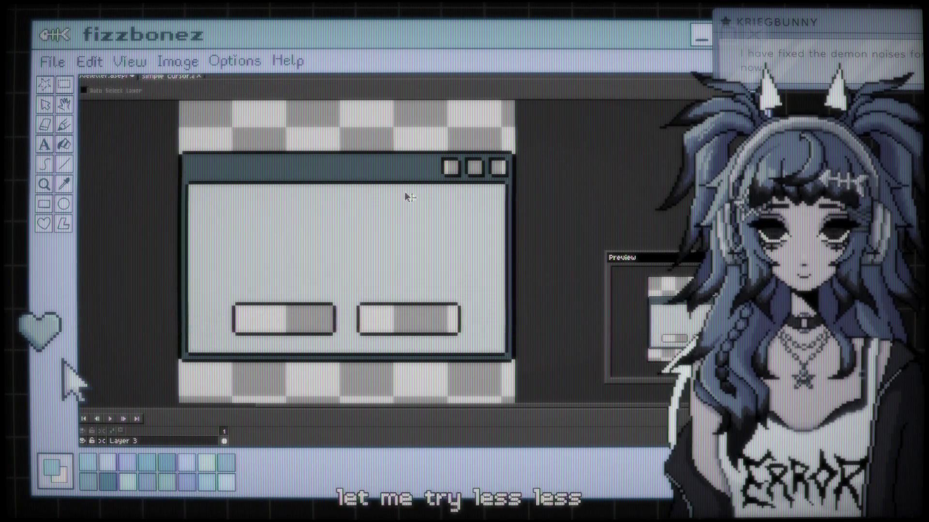
key(w)
click(396, 170)
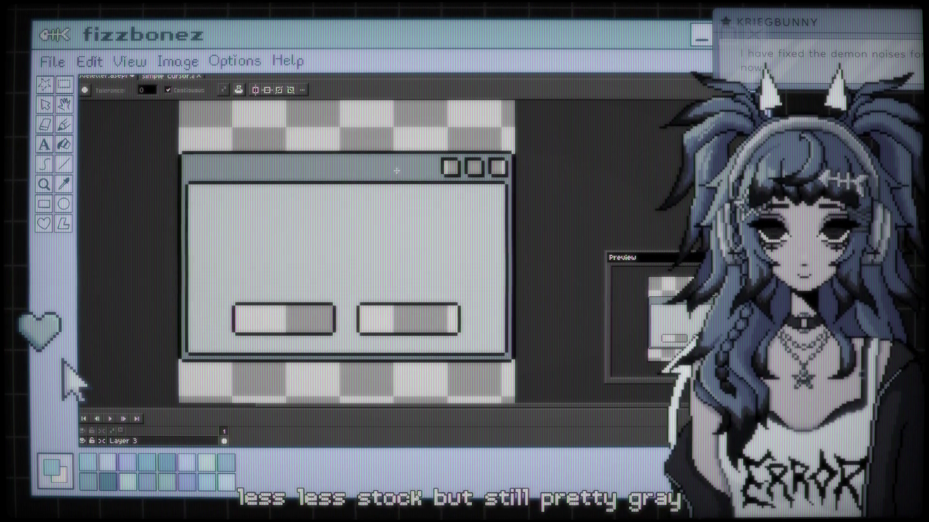
Step: Reposition the view of the window sprite and switch to the Eyedropper to sample colours
scroll(392, 233, down, 1)
scroll(392, 233, up, 1)
mouse_move(392, 233)
mouse_down()
mouse_move(412, 239)
mouse_move(416, 231)
mouse_up()
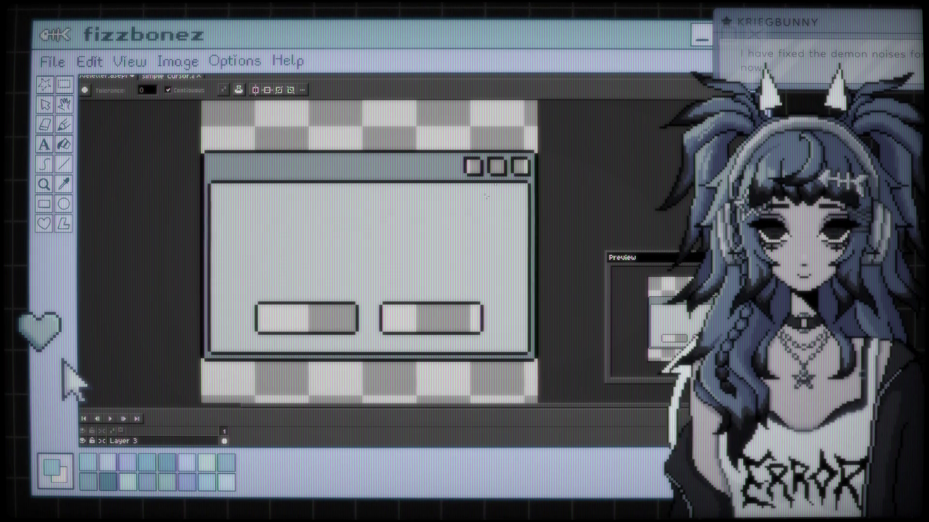
key(i)
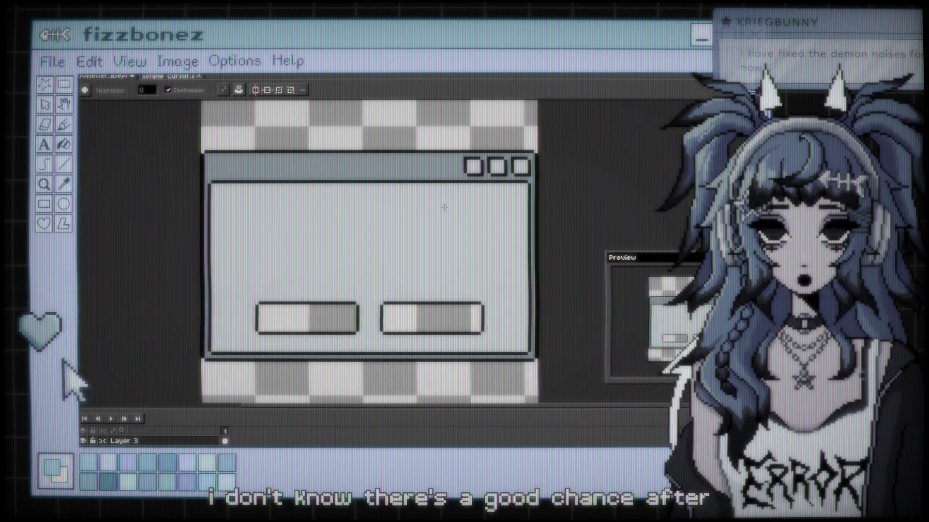
scroll(444, 207, down, 1)
scroll(443, 208, up, 1)
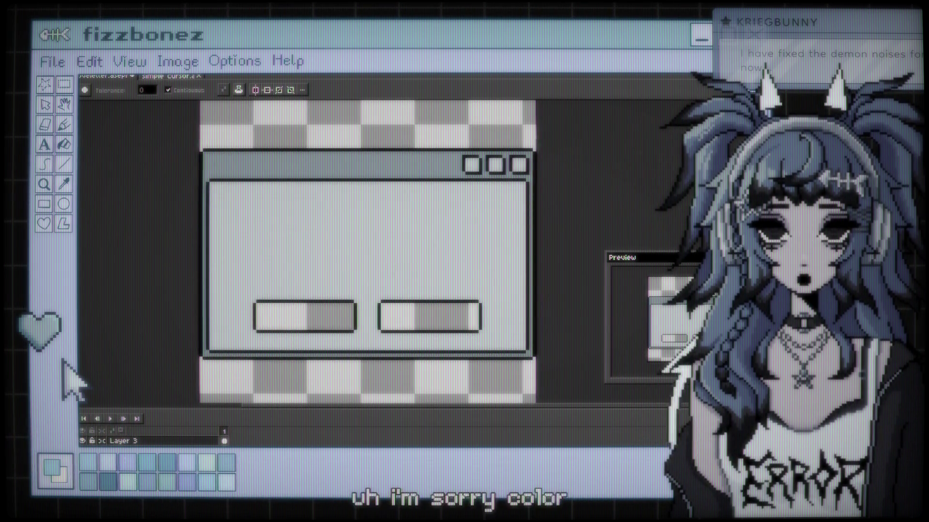
scroll(571, 124, up, 2)
scroll(464, 183, up, 1)
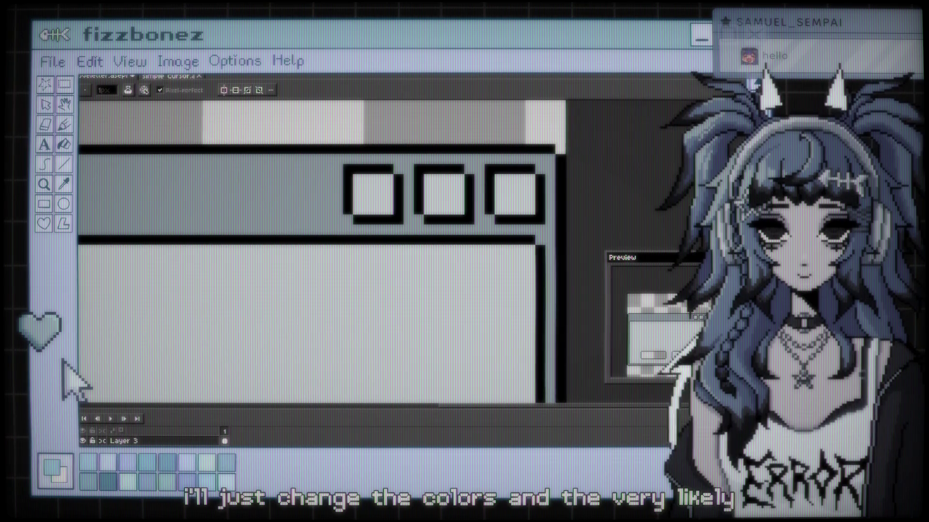
Step: Draw a diagonal mark in the third title-bar box and a small maximise square in the middle box
click(519, 199)
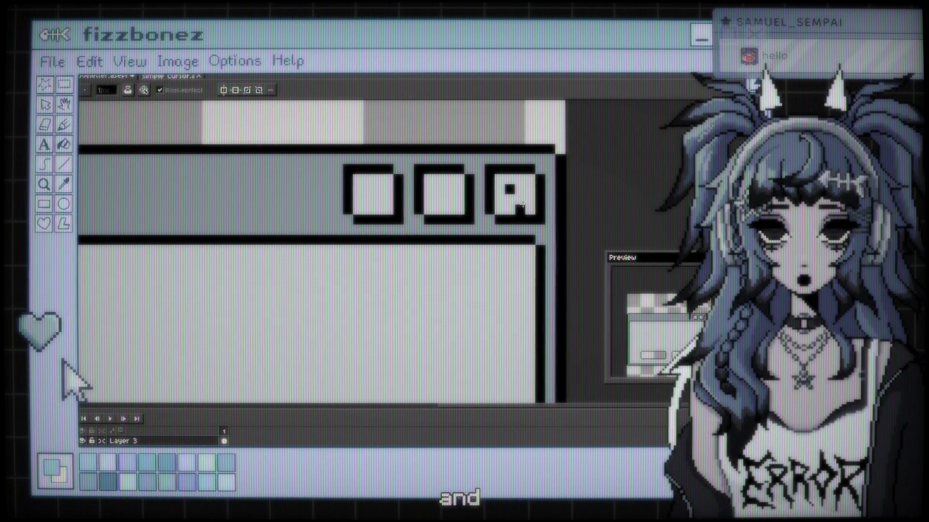
click(439, 199)
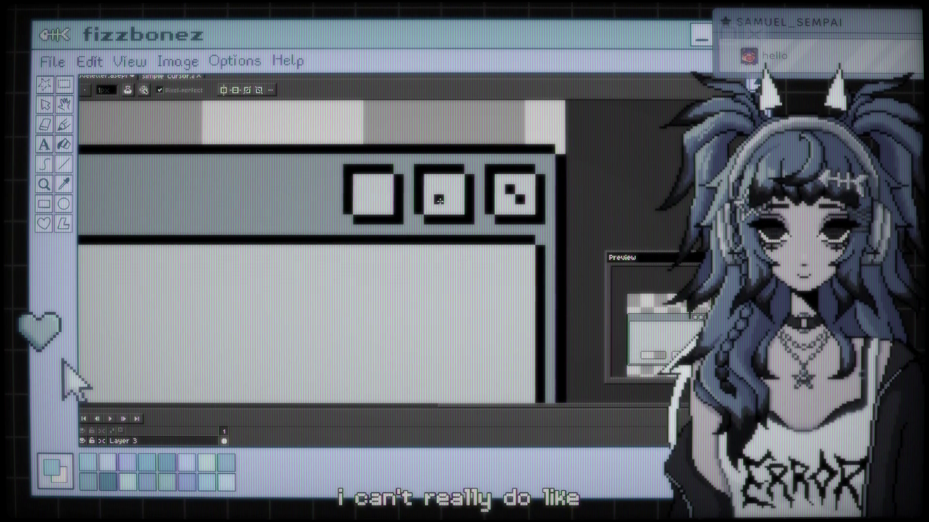
click(450, 200)
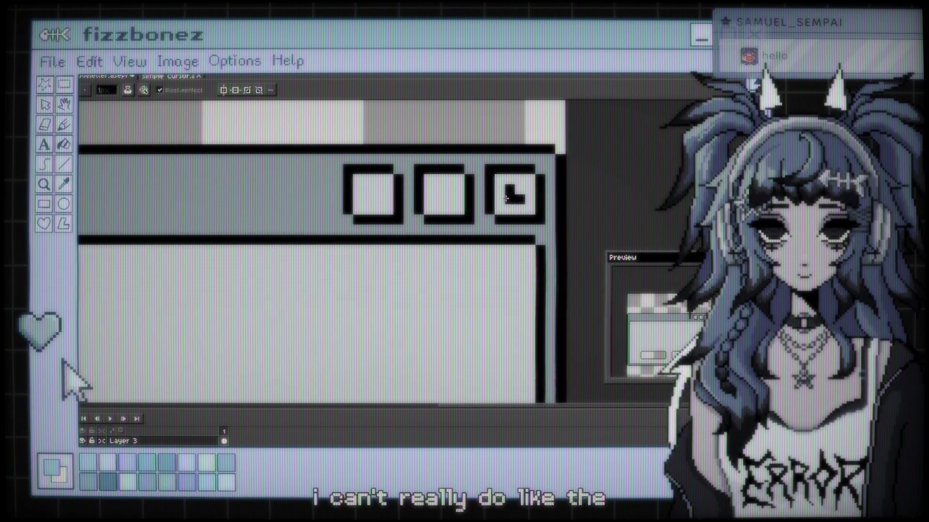
drag(506, 198, 500, 182)
click(437, 200)
drag(437, 199, 449, 200)
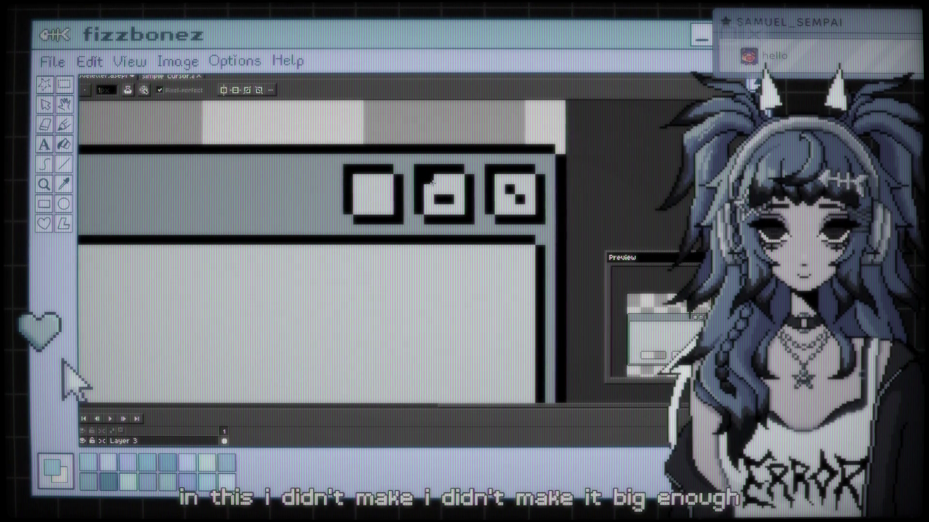
drag(446, 189, 451, 202)
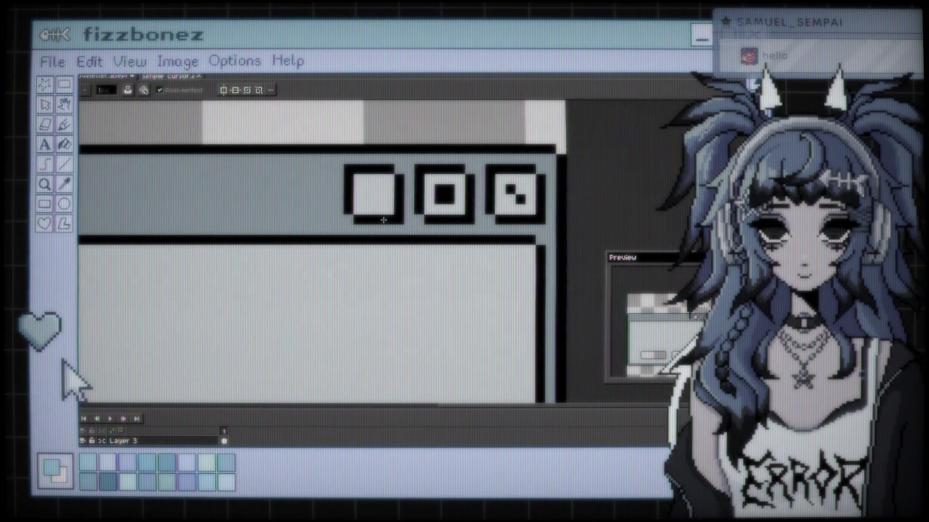
Step: Draw a minimise dash in the first box, then zoom out to see the whole window
drag(366, 201, 376, 201)
scroll(371, 168, down, 3)
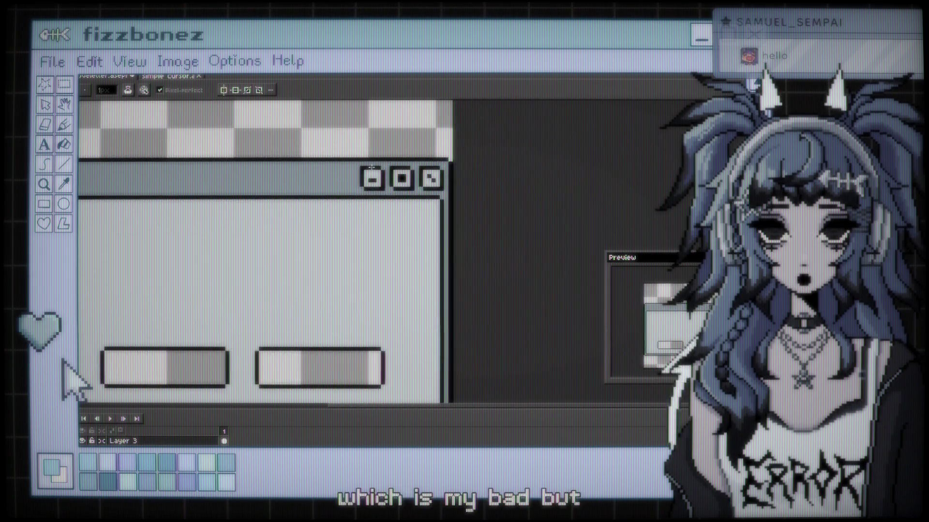
scroll(434, 200, down, 1)
scroll(420, 219, up, 2)
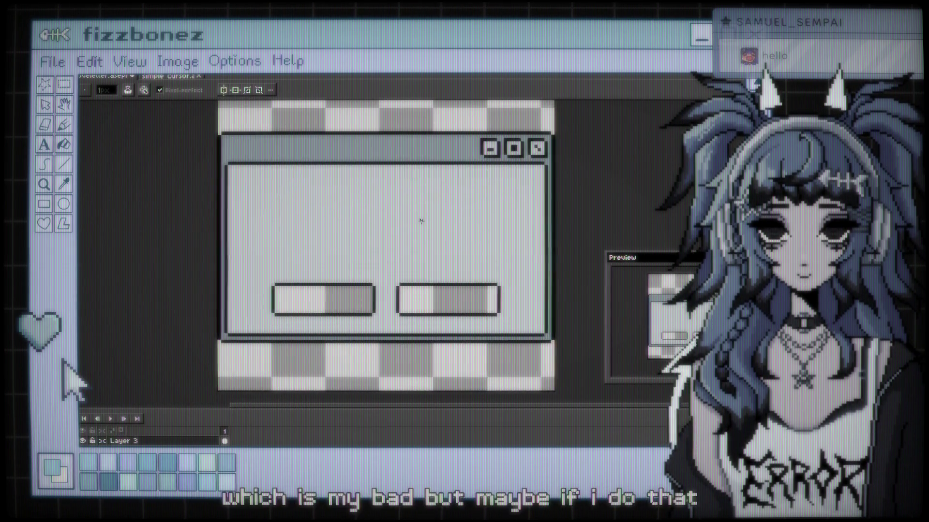
drag(421, 220, 426, 216)
scroll(419, 216, up, 1)
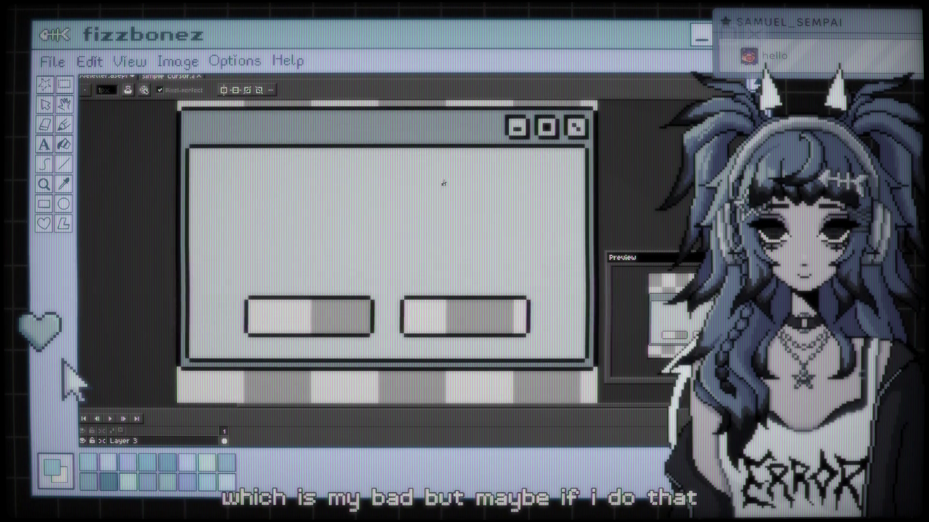
Step: Adjust the view and open the Canvas Size dialog showing the 100 × 100 px sprite
scroll(454, 179, down, 1)
drag(455, 180, 446, 189)
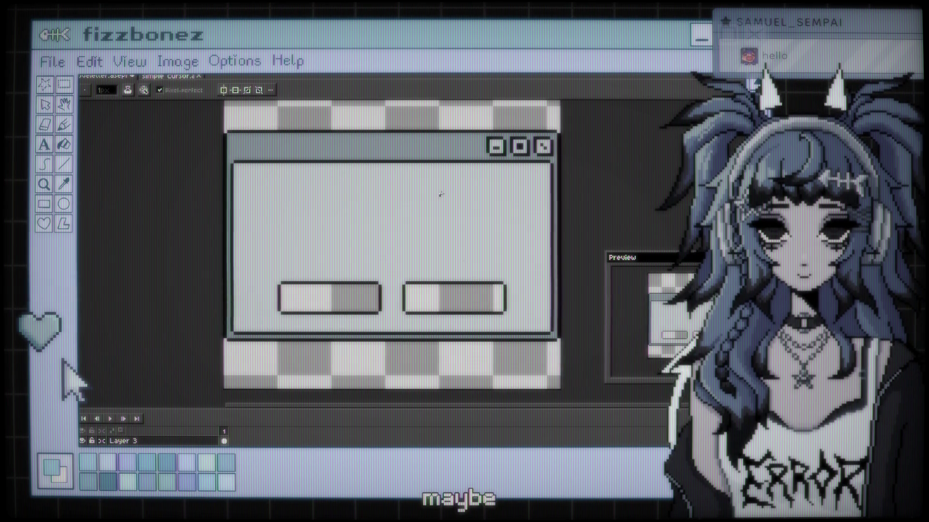
scroll(439, 193, down, 1)
scroll(438, 191, up, 1)
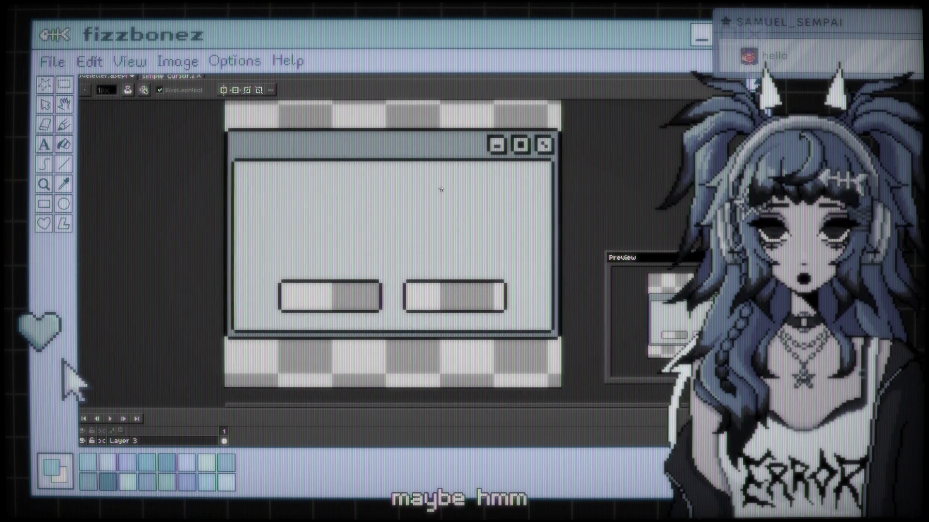
scroll(435, 191, down, 2)
scroll(435, 194, up, 2)
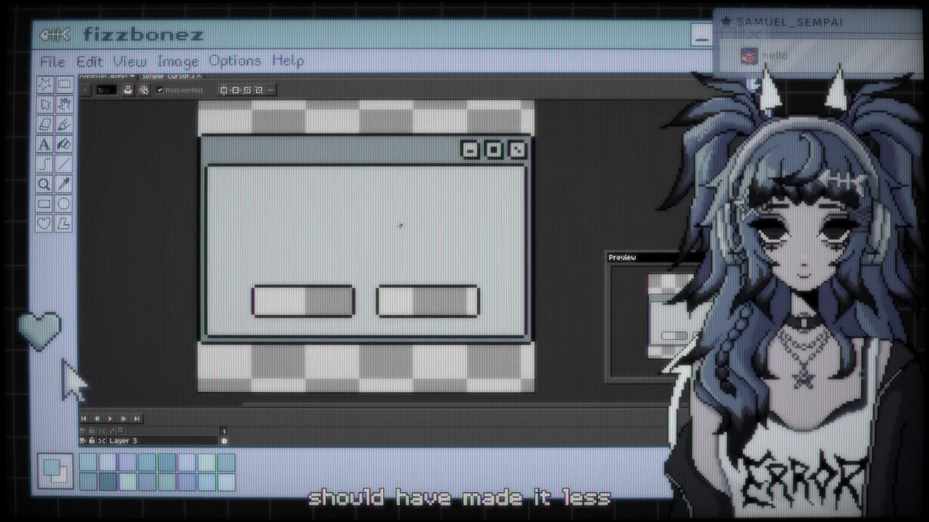
scroll(400, 226, down, 1)
scroll(399, 224, up, 1)
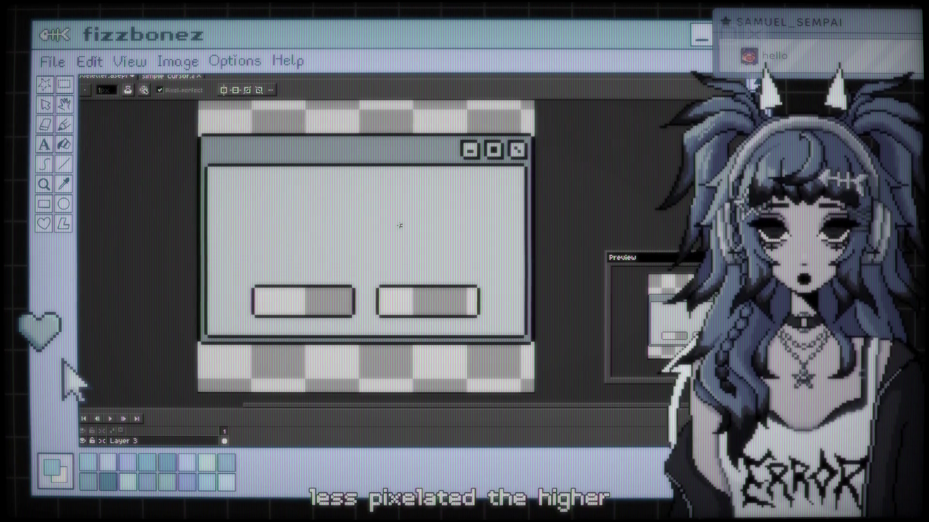
scroll(405, 218, down, 2)
scroll(405, 218, up, 1)
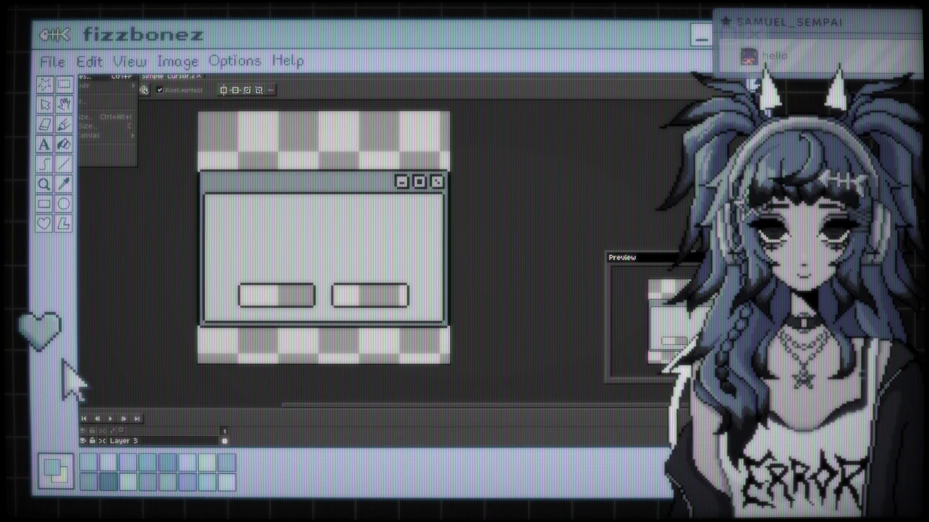
key(Return)
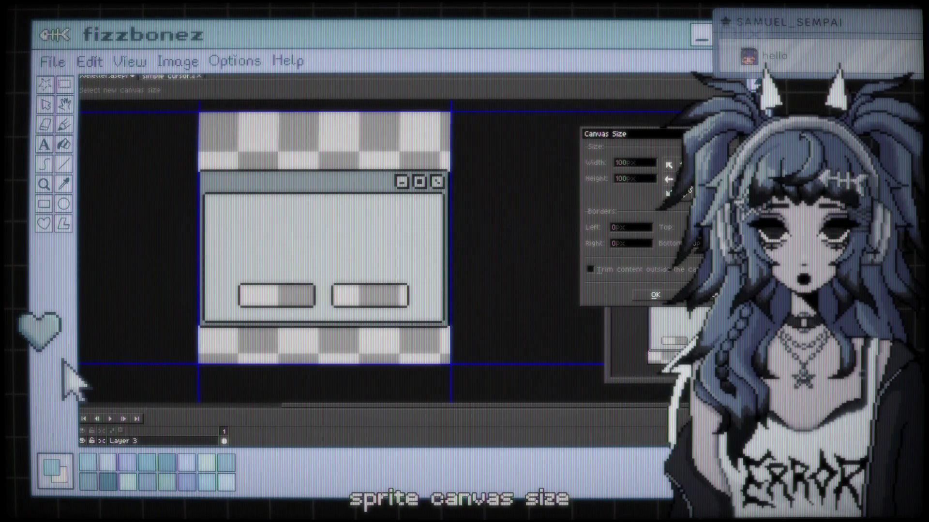
Step: Add a 1 px Right border in Canvas Size so the sprite becomes 101 px wide
click(638, 164)
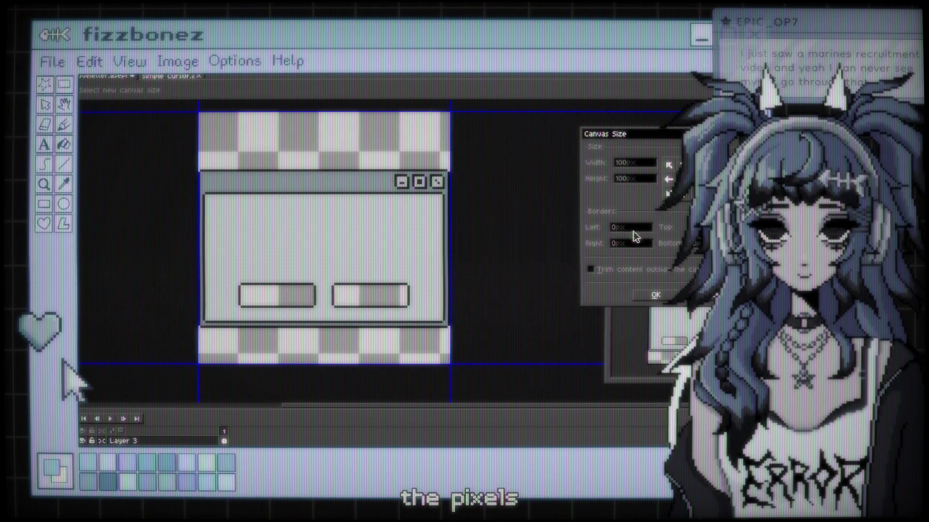
click(611, 243)
text(1)
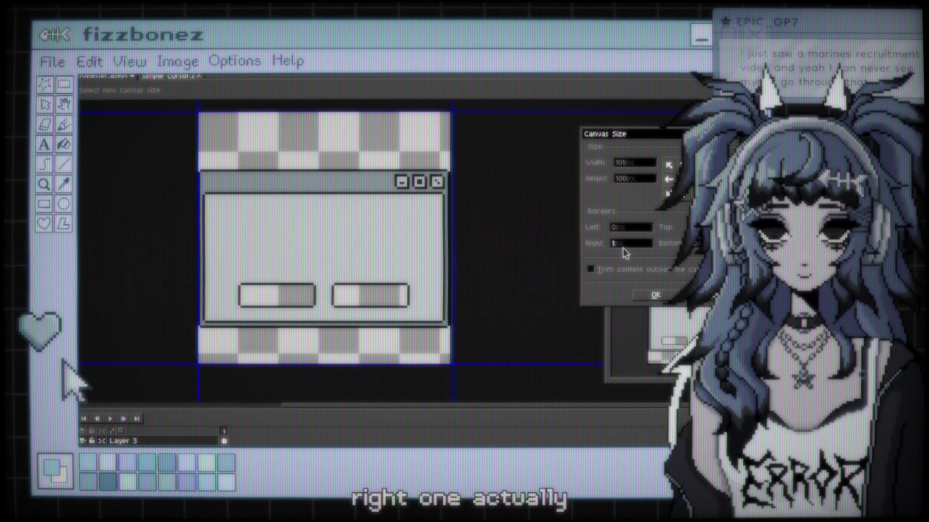
text(1)
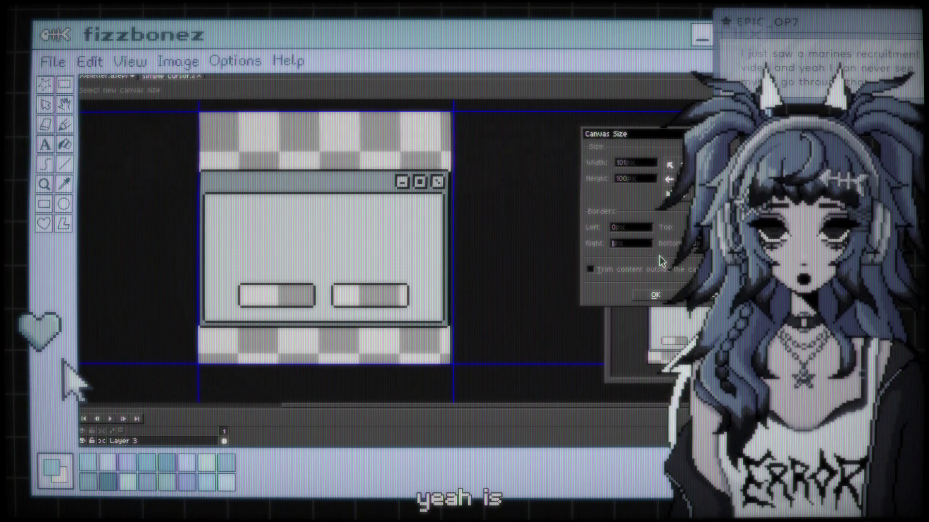
click(648, 297)
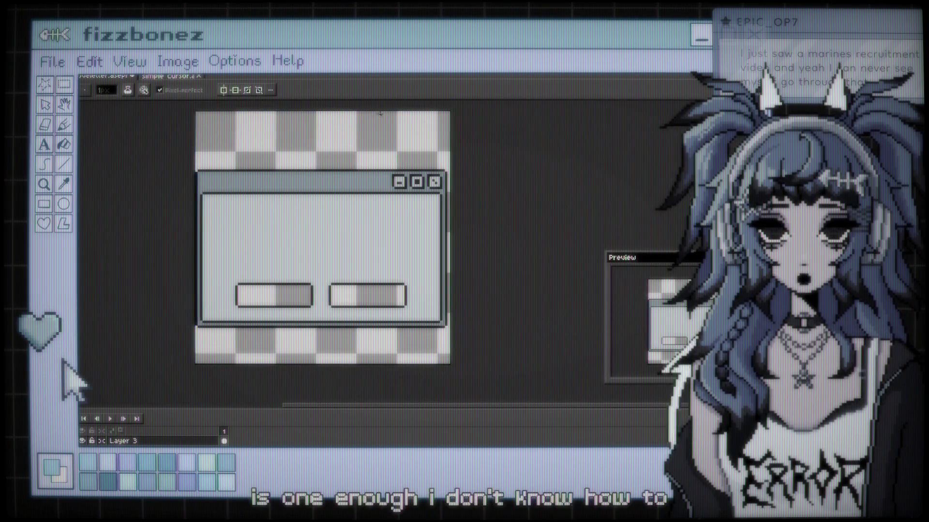
Step: Center the window in view and bucket-fill dark pixels along its border
scroll(444, 219, up, 1)
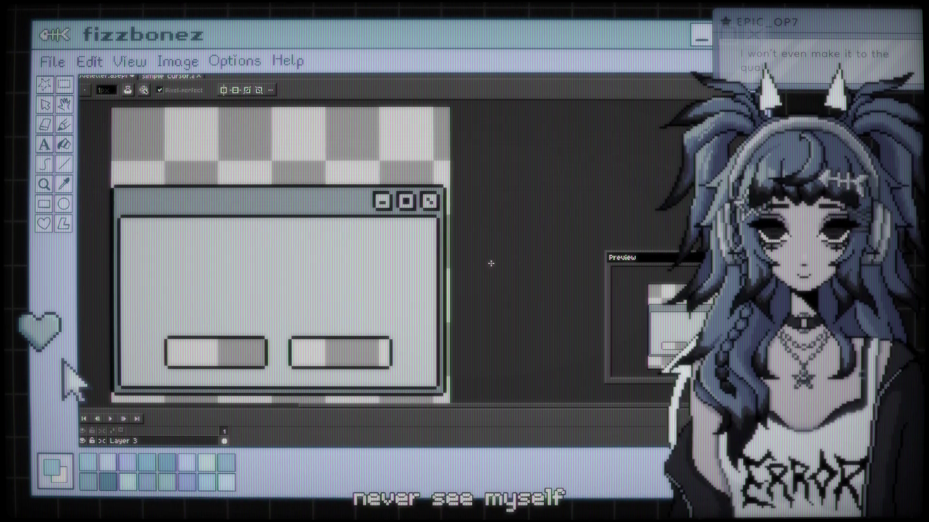
drag(489, 263, 502, 219)
scroll(501, 219, up, 1)
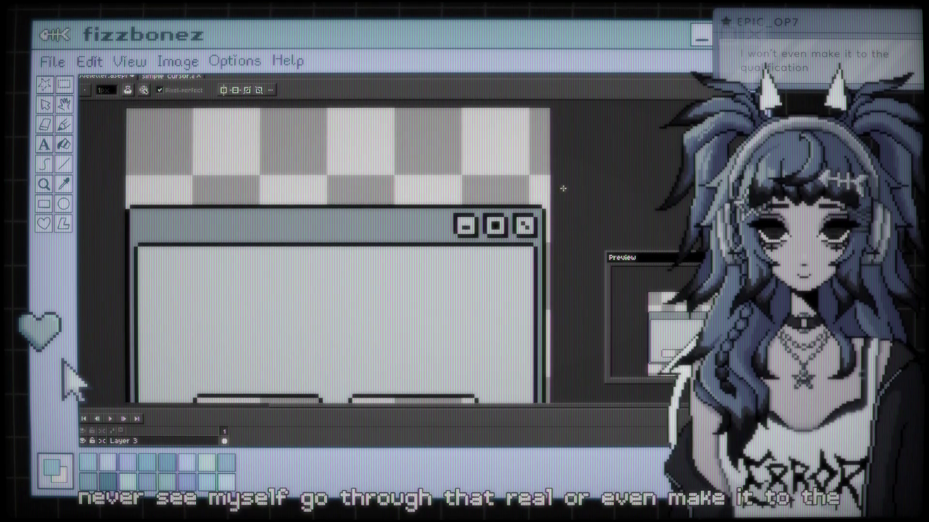
key(g)
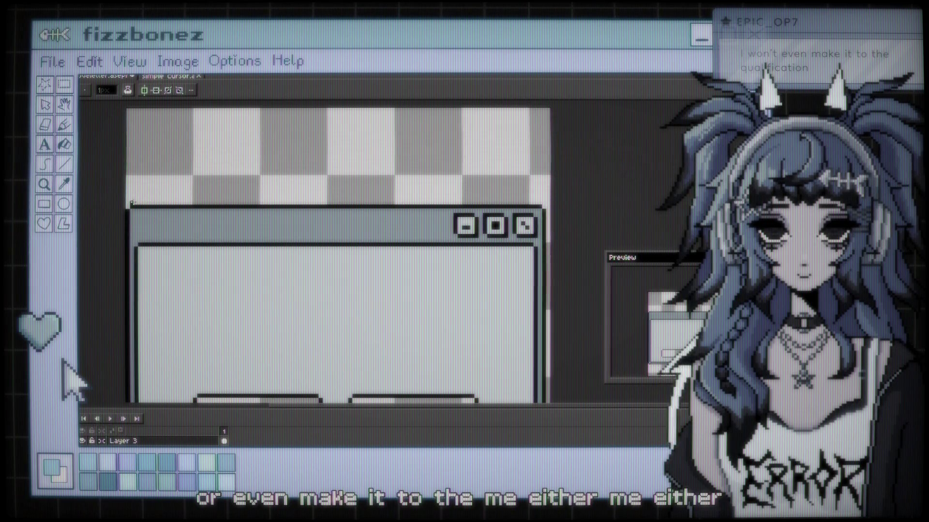
drag(135, 203, 290, 189)
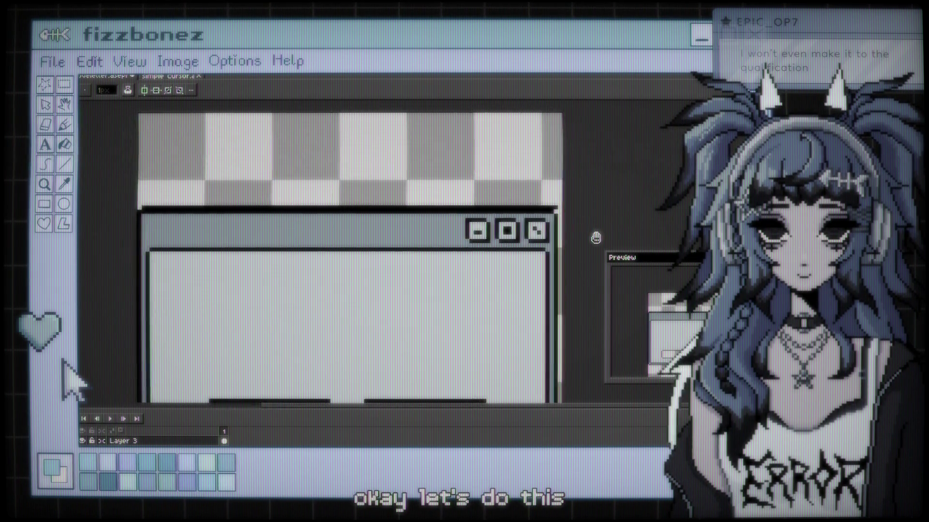
Step: Darken the light strip on the window's right edge and around the lower-right corner
drag(595, 235, 451, 161)
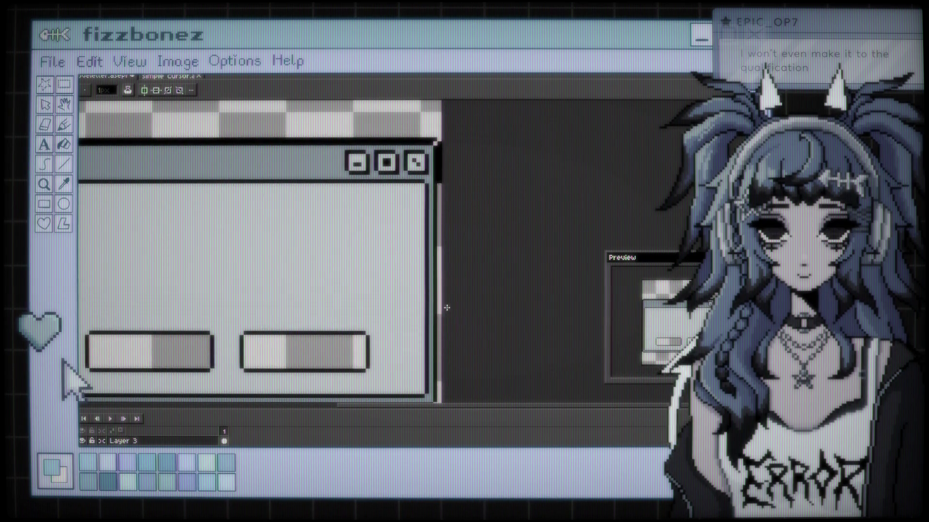
scroll(440, 317, down, 5)
drag(441, 203, 439, 186)
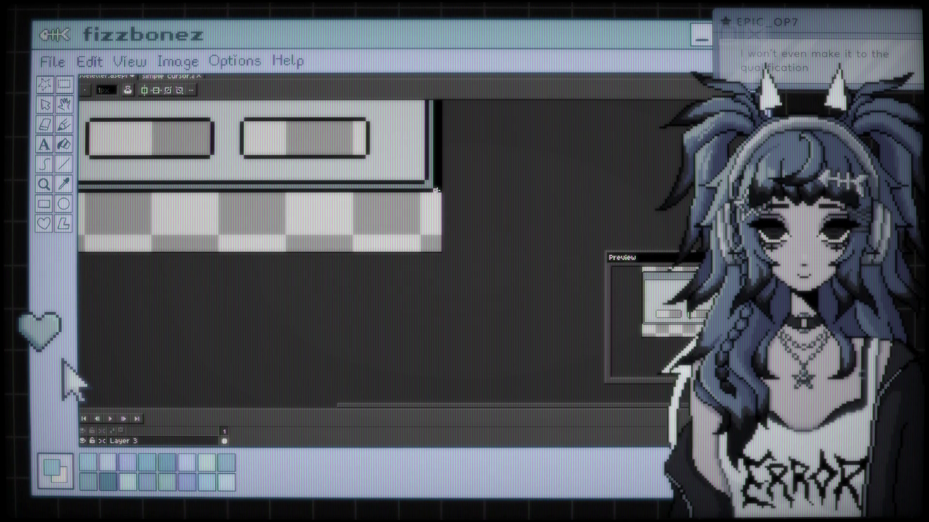
scroll(490, 160, up, 3)
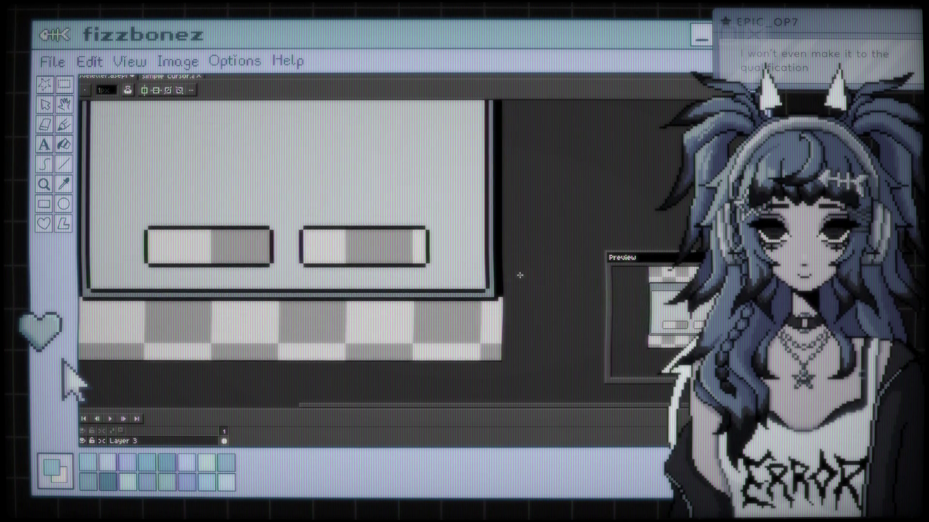
drag(490, 301, 459, 332)
scroll(503, 248, down, 2)
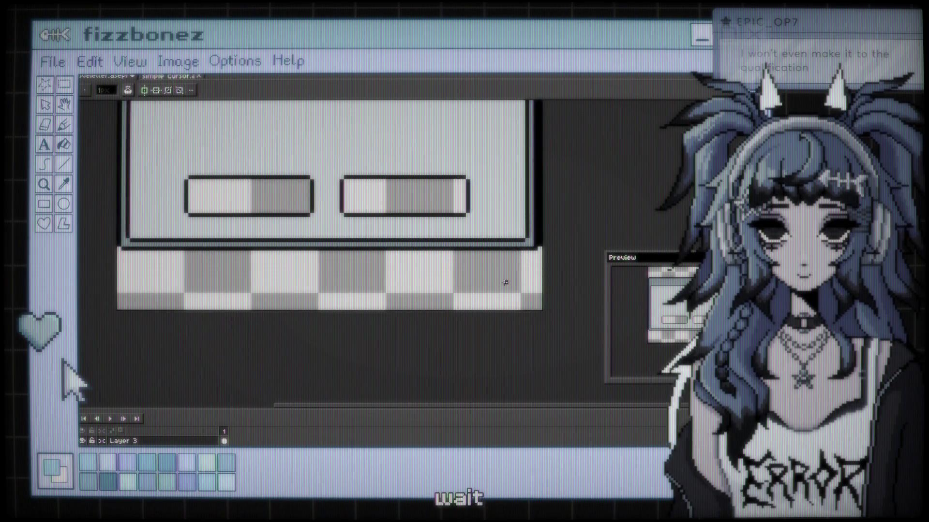
scroll(505, 283, down, 3)
scroll(438, 240, up, 1)
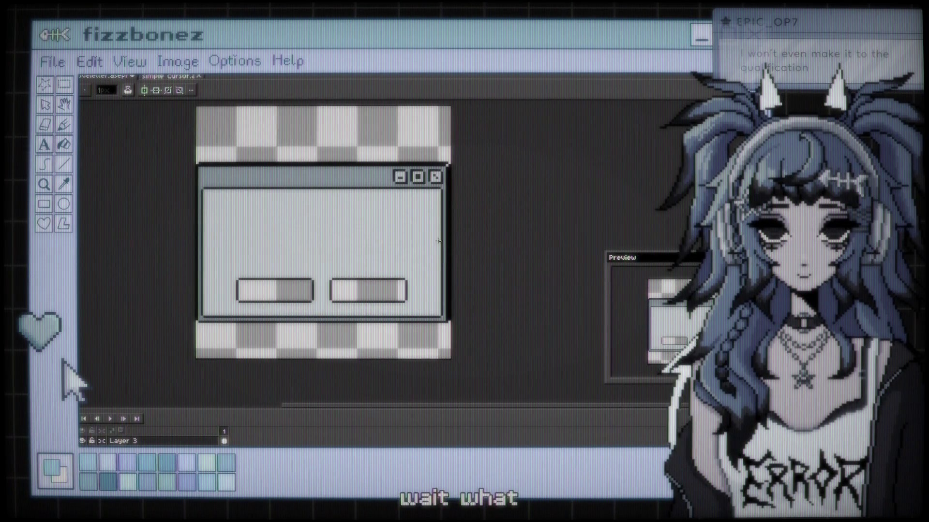
scroll(439, 241, up, 1)
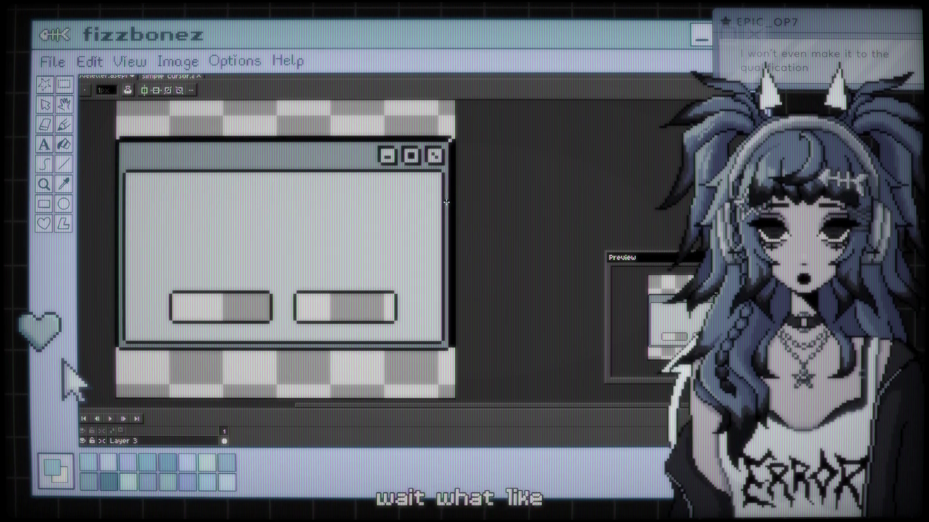
key(v)
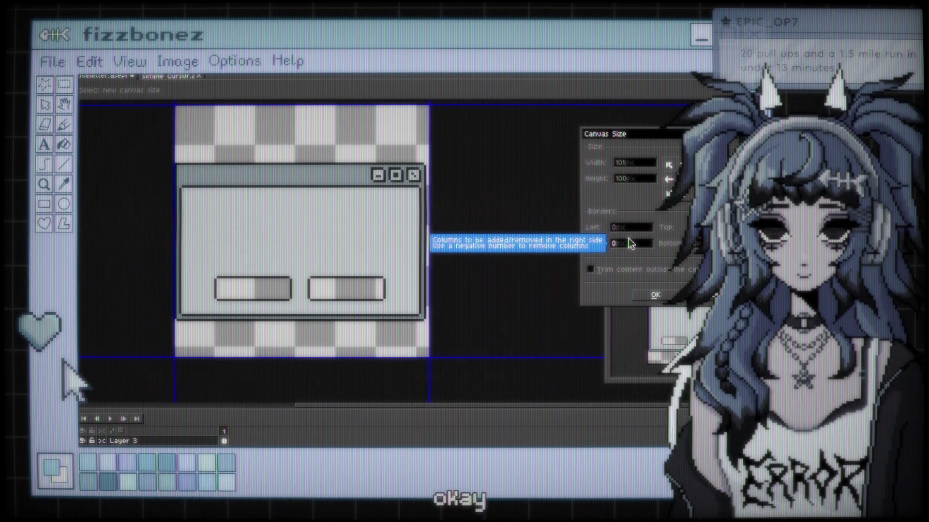
Step: Apply the larger Right border to widen the canvas beside the window
click(638, 297)
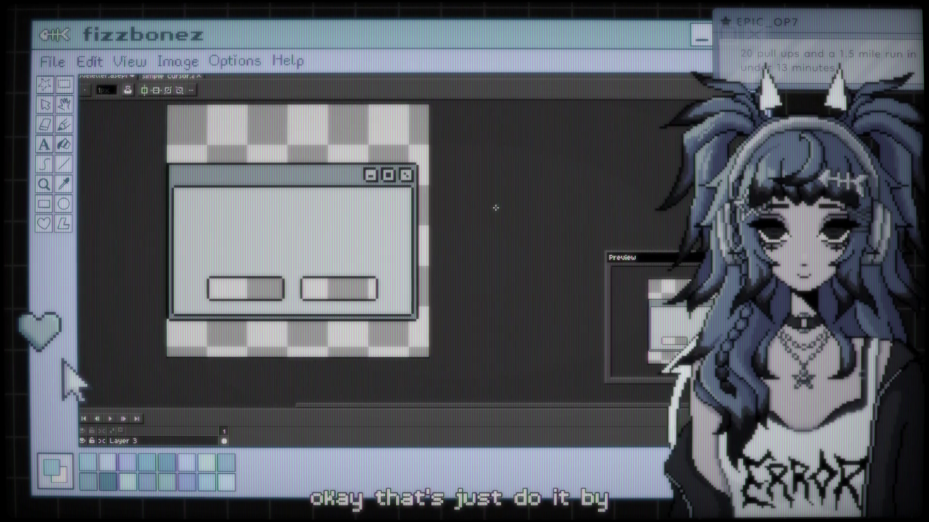
Step: Select a tall strip at the window's right side, test nudging it, then deselect
scroll(472, 195, up, 1)
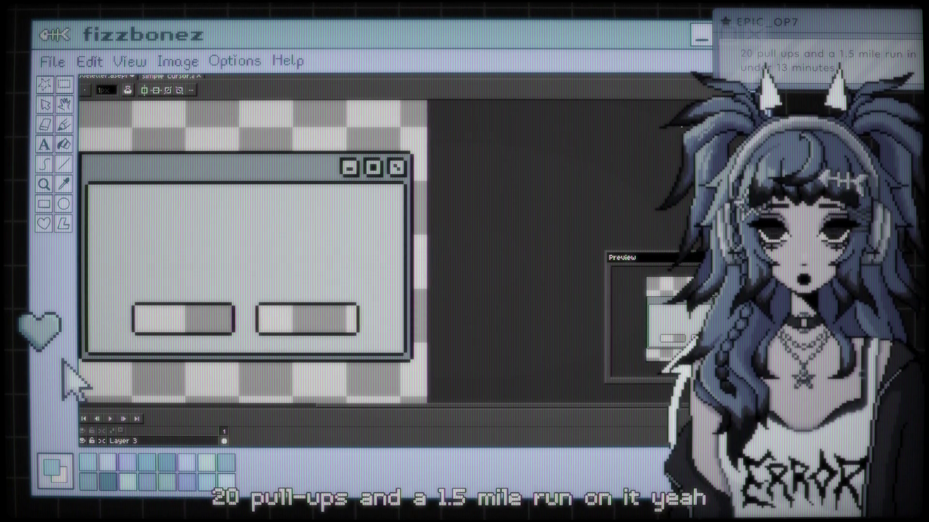
key(m)
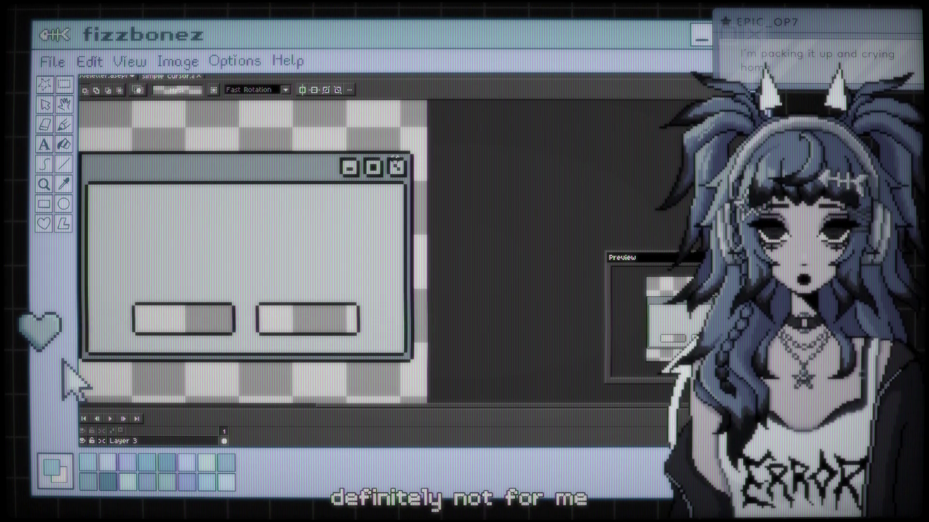
mouse_move(389, 153)
mouse_down()
mouse_move(409, 363)
mouse_move(433, 382)
mouse_up()
drag(413, 301, 422, 308)
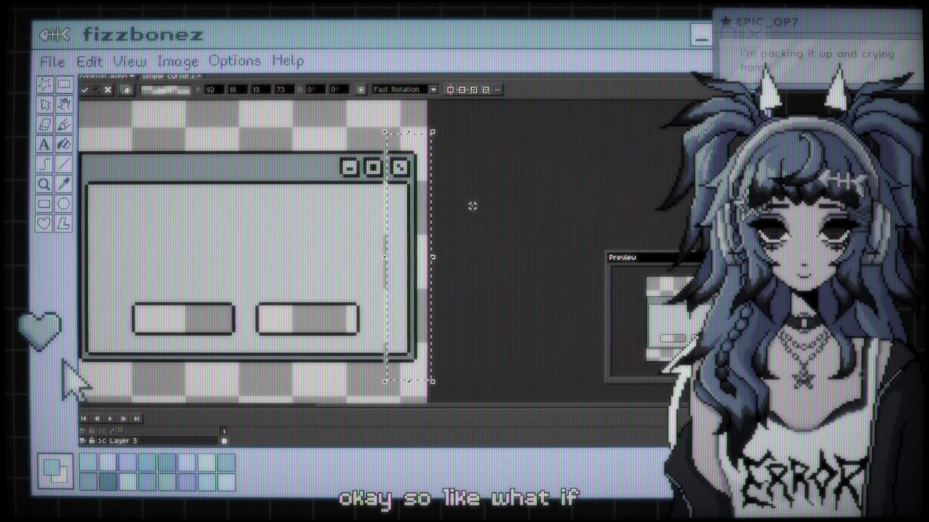
drag(382, 176, 377, 176)
key(ctrl+d)
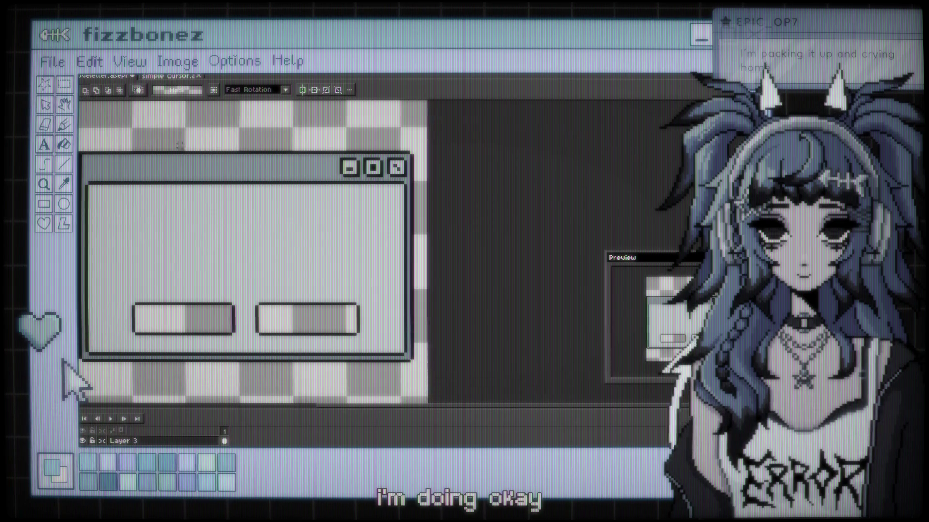
Step: Select the window's right half and move it right across the wider canvas
mouse_move(274, 195)
mouse_down()
mouse_move(356, 357)
mouse_move(425, 388)
mouse_up()
drag(385, 335, 392, 336)
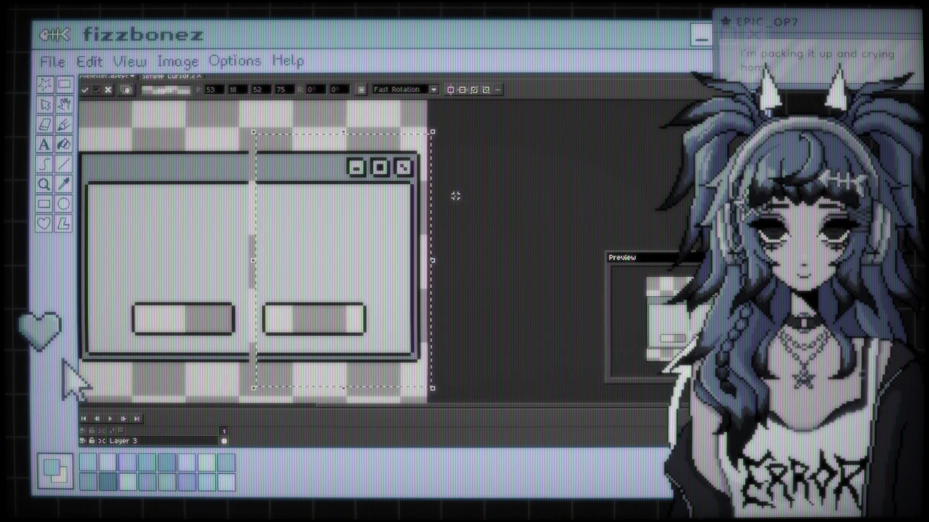
click(237, 139)
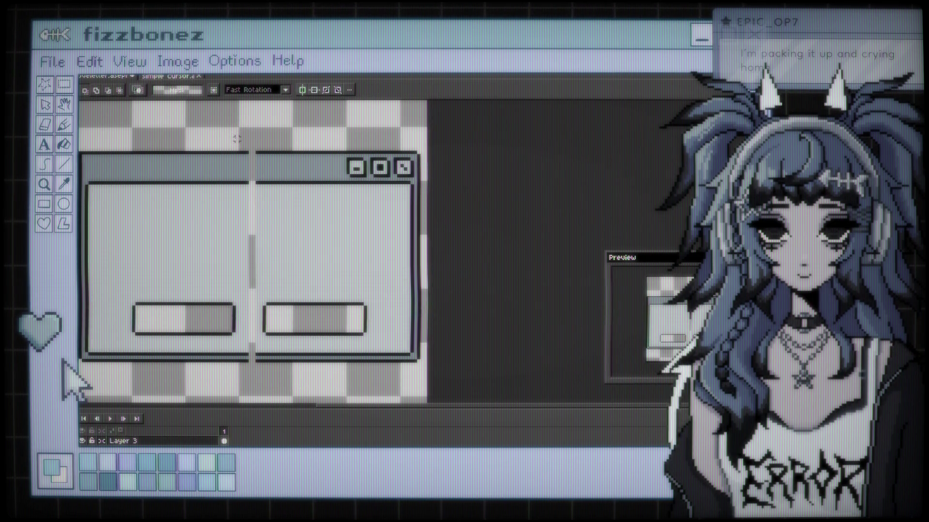
scroll(237, 139, down, 1)
scroll(304, 186, up, 2)
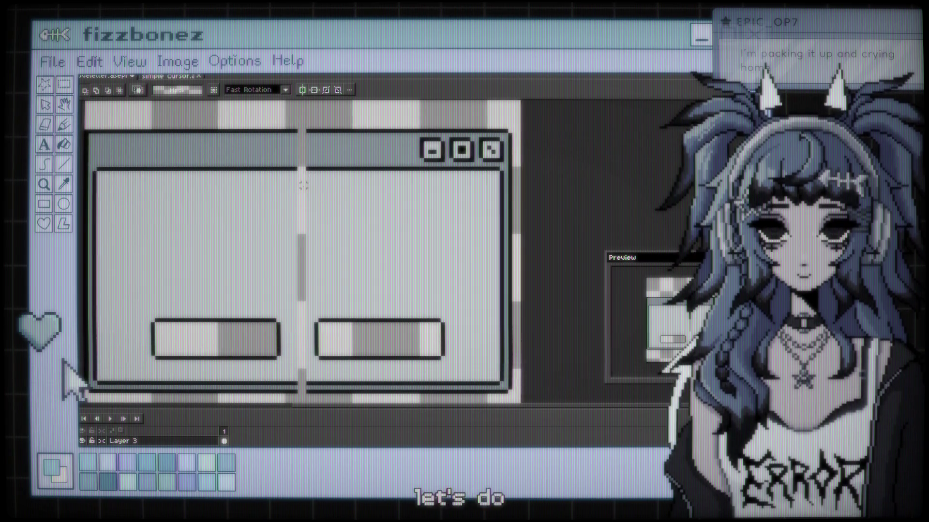
key(b)
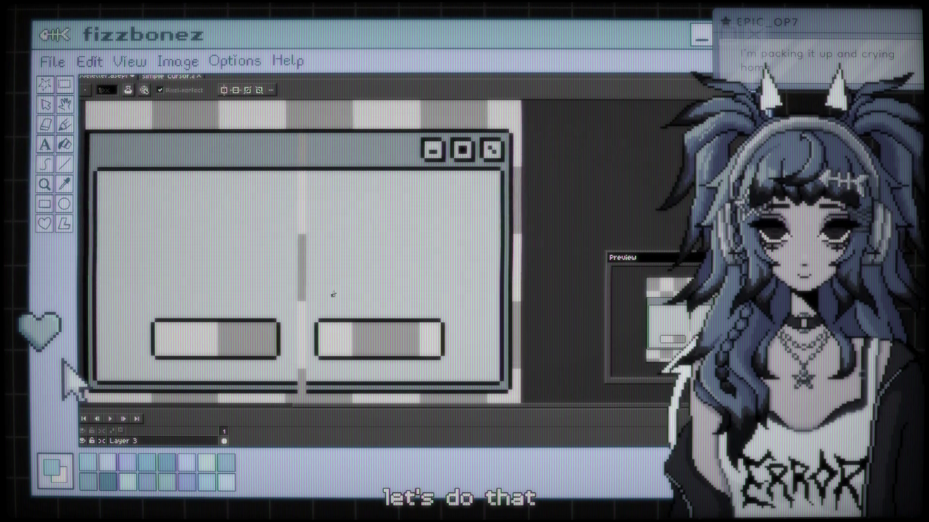
scroll(300, 280, down, 2)
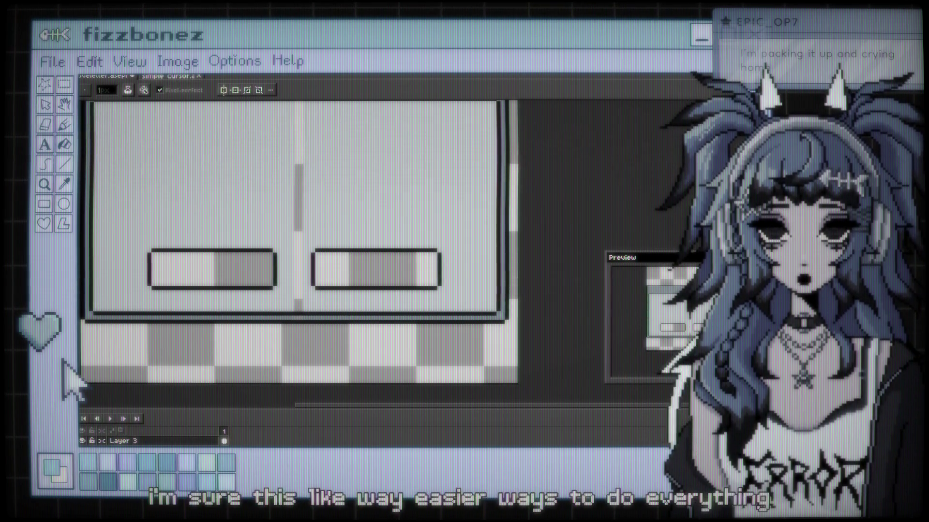
key(i)
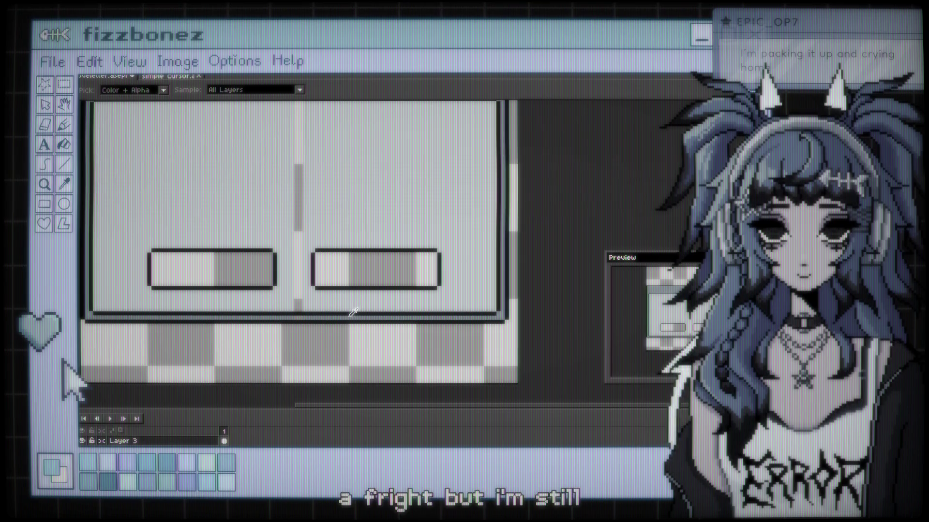
key(b)
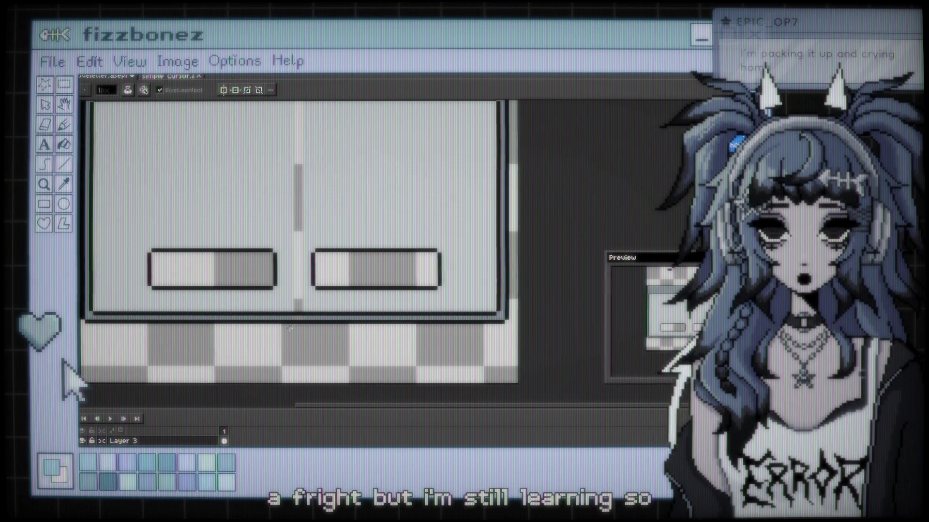
scroll(468, 207, left, 1)
scroll(460, 236, up, 2)
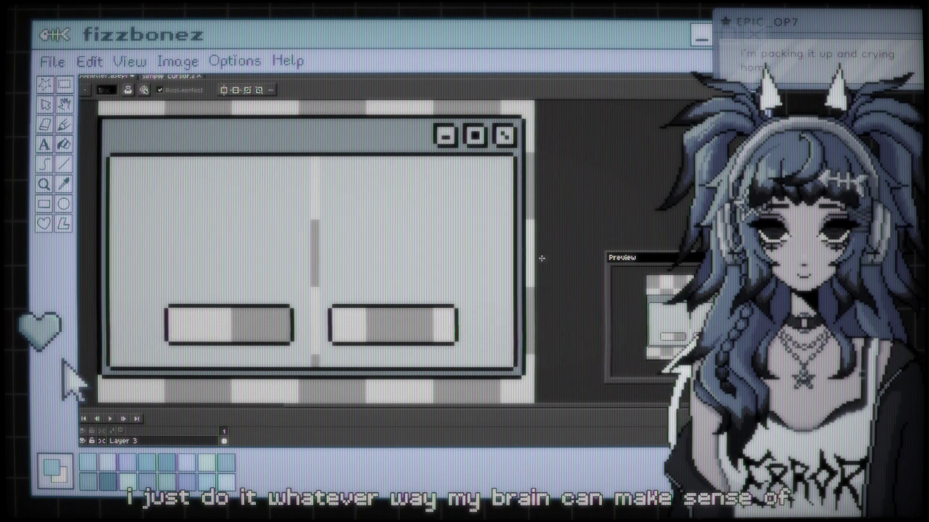
key(i)
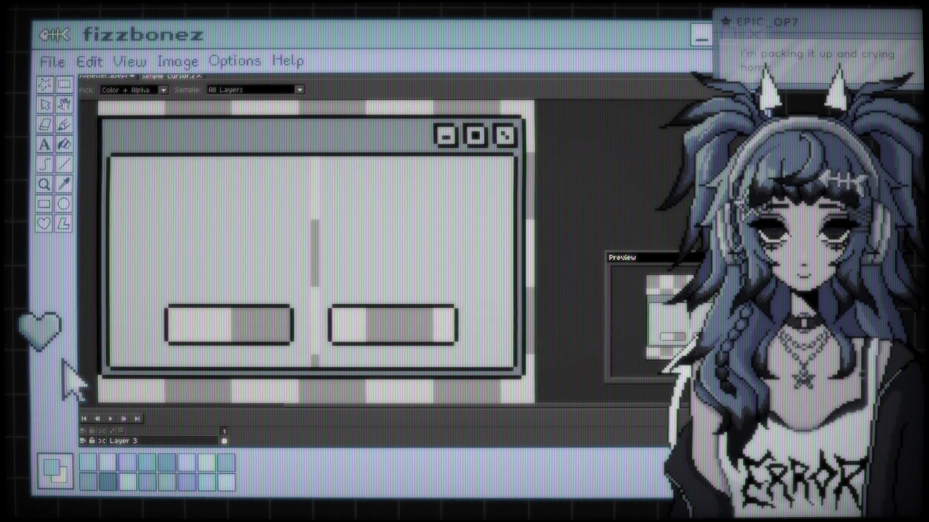
key(w)
drag(505, 163, 527, 203)
Step: Select the dialog's top border strip with the Rectangular Marquee
scroll(498, 198, left, 2)
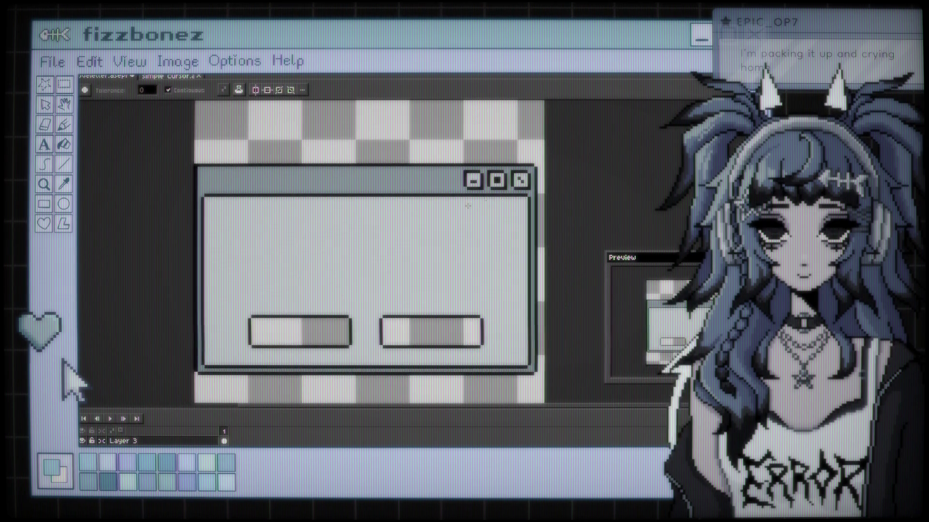
mouse_move(412, 169)
mouse_down()
mouse_move(371, 180)
mouse_move(419, 193)
mouse_up()
scroll(473, 210, up, 3)
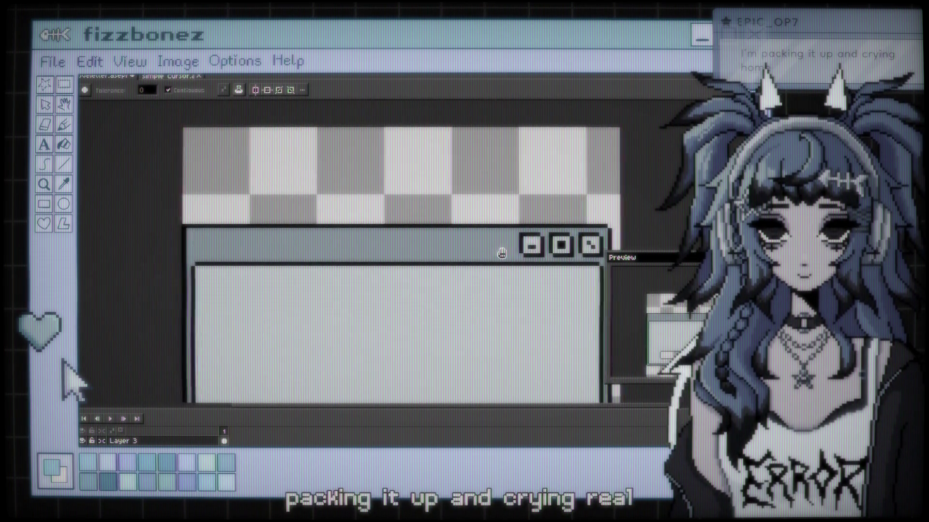
key(b)
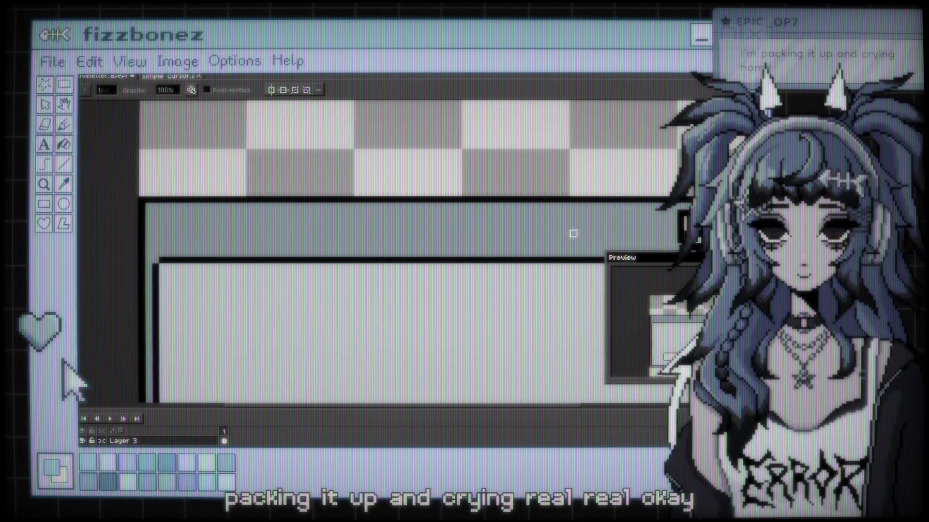
drag(587, 181, 502, 160)
key(m)
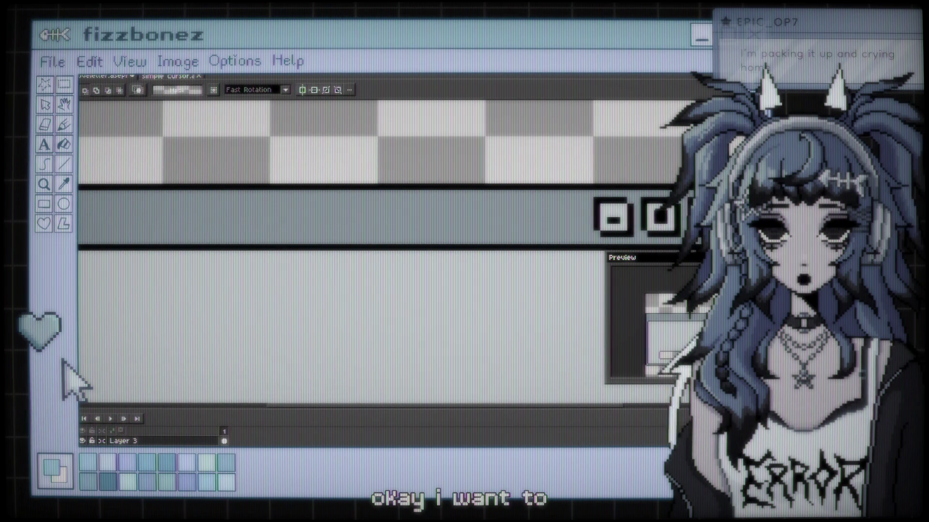
mouse_move(601, 177)
mouse_down()
mouse_move(82, 194)
mouse_move(259, 187)
mouse_move(332, 199)
mouse_up()
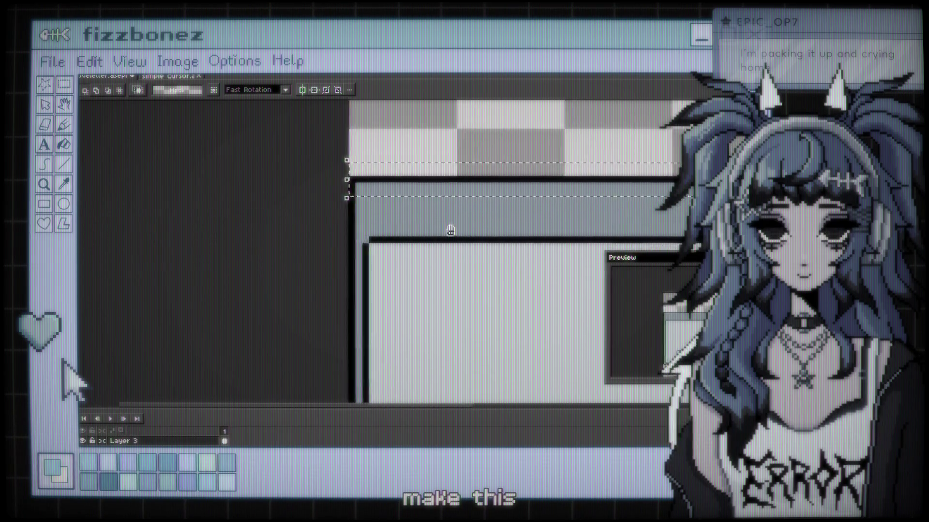
scroll(461, 233, right, 5)
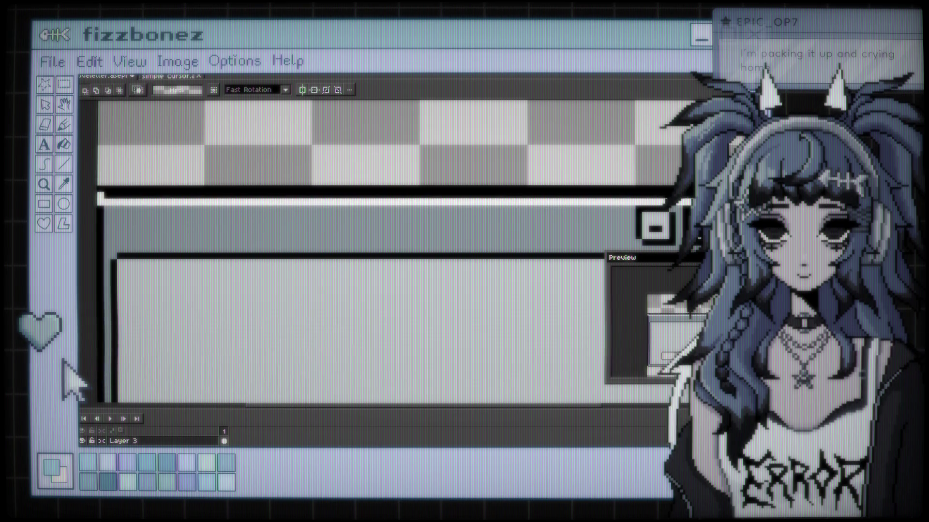
Step: Raise the selected top border one pixel and commit the move
key(Up)
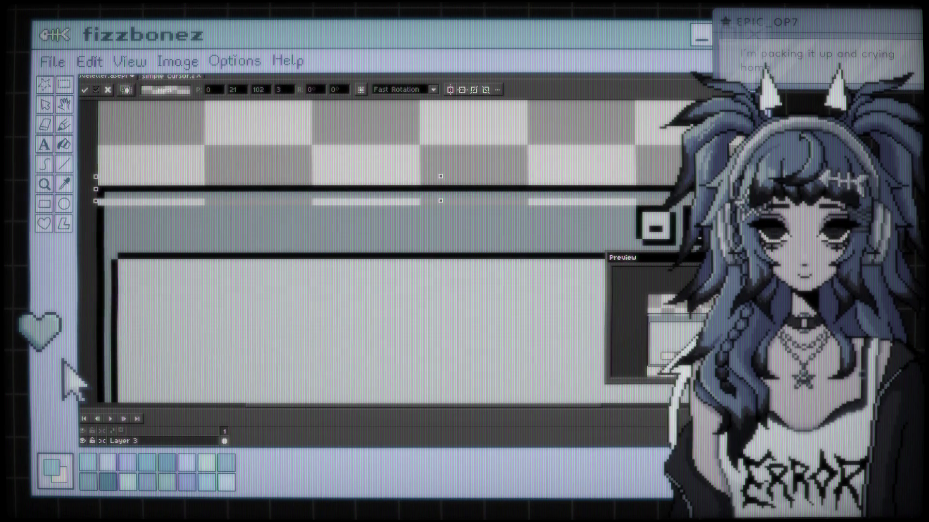
key(Return)
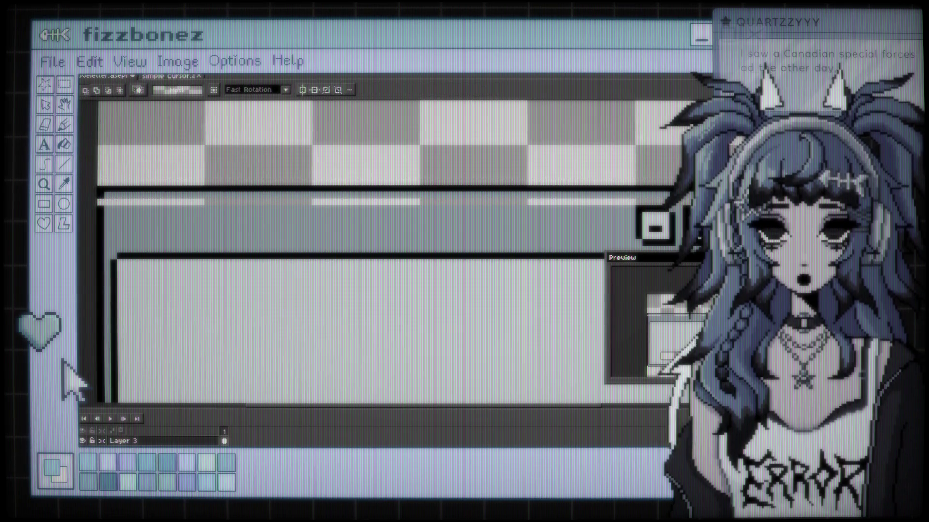
key(b)
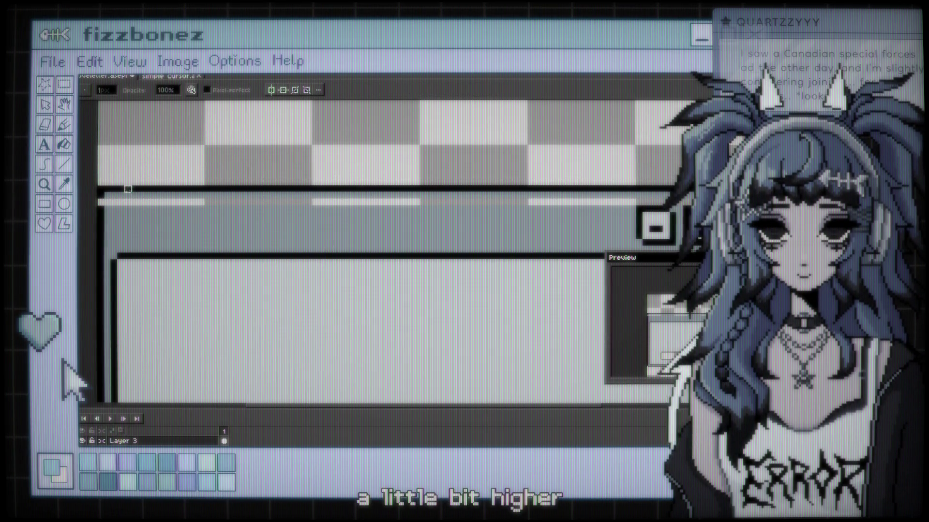
key(e)
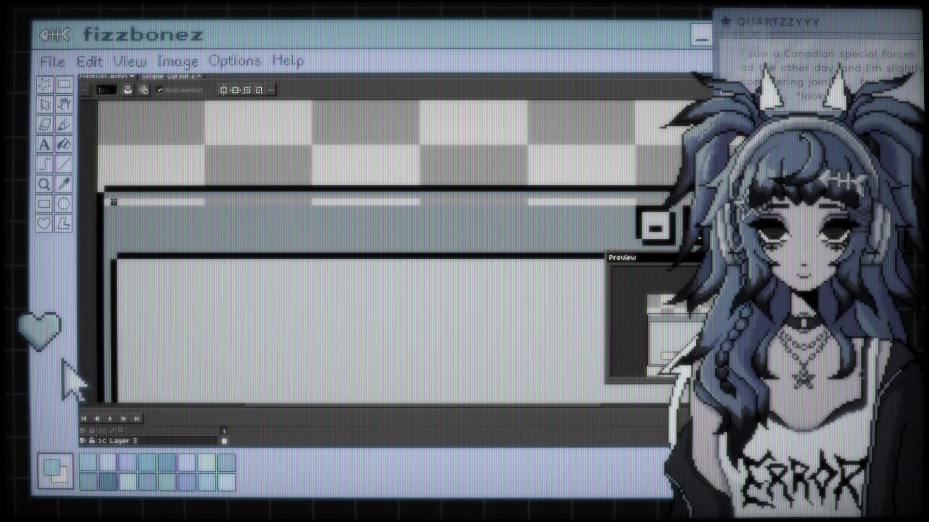
key(i)
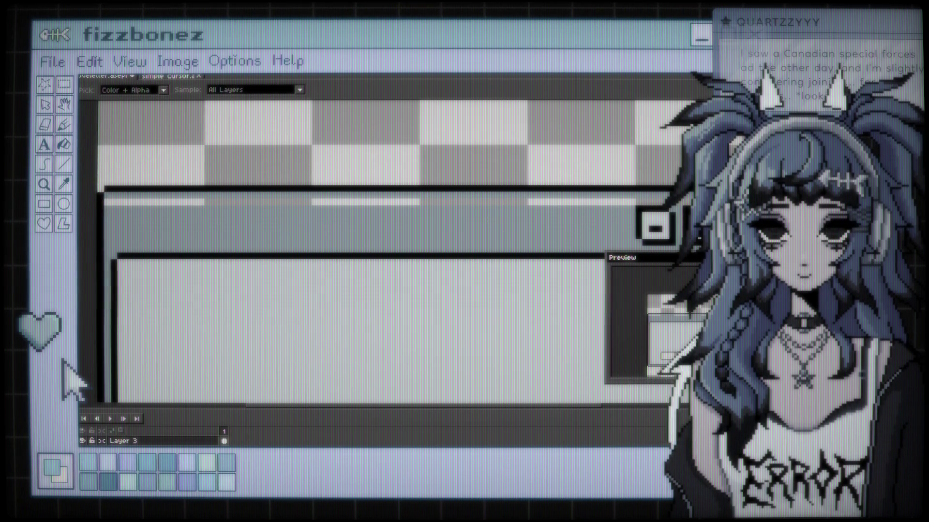
key(g)
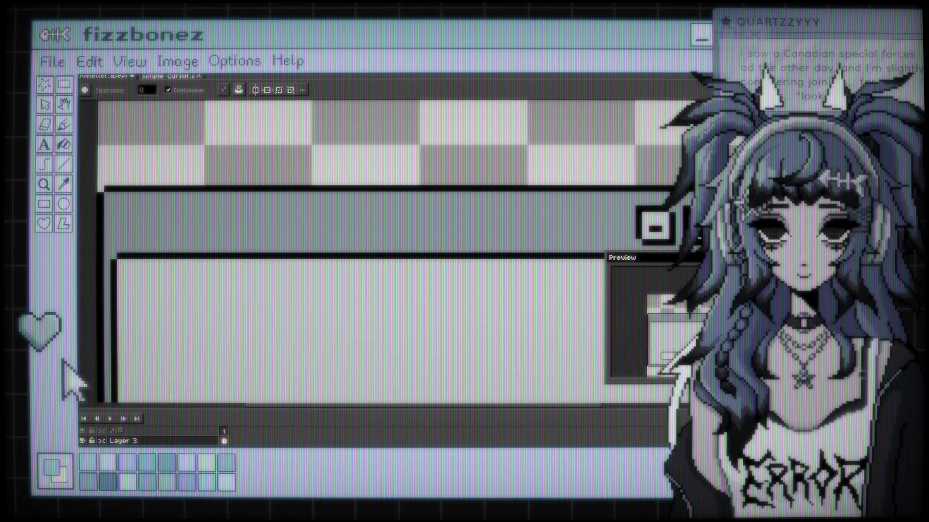
scroll(560, 216, down, 3)
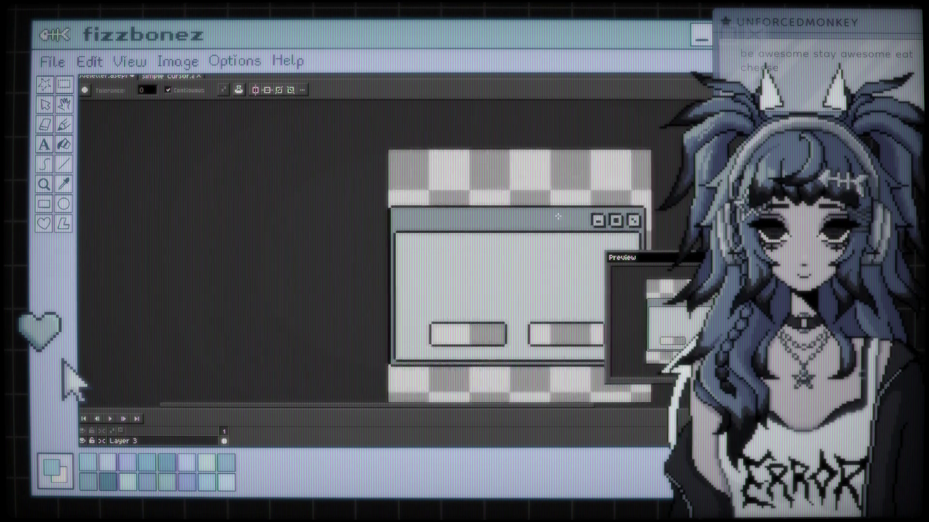
Step: Paint over the third title-bar button's top border with the pencil
scroll(560, 216, down, 1)
scroll(478, 191, up, 5)
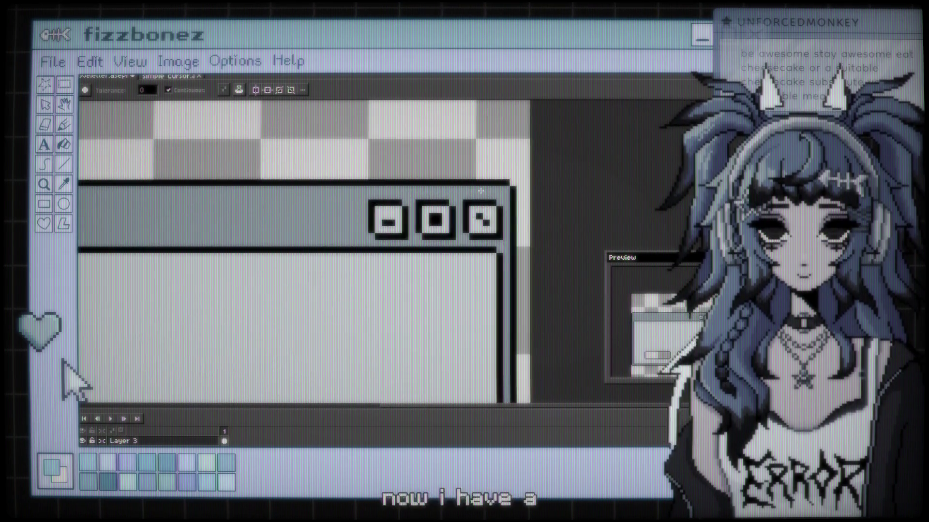
scroll(479, 190, up, 1)
key(b)
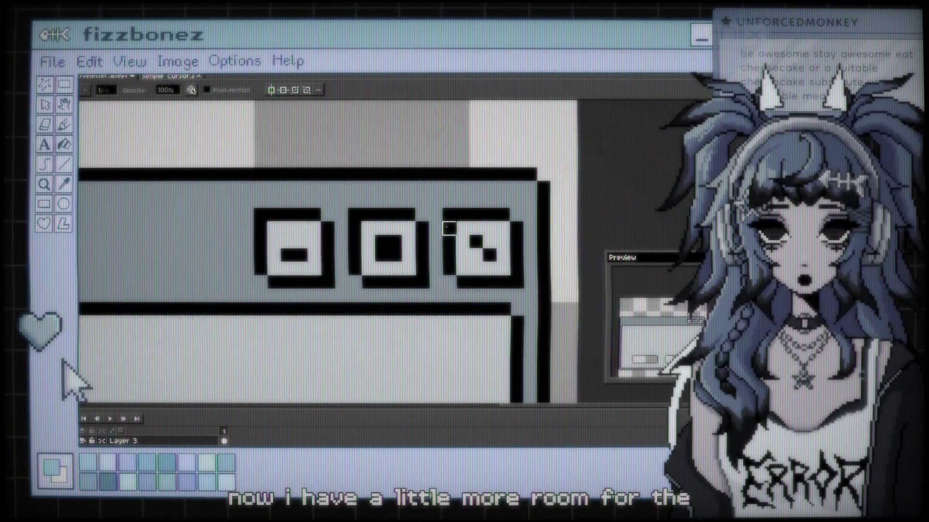
drag(503, 215, 463, 215)
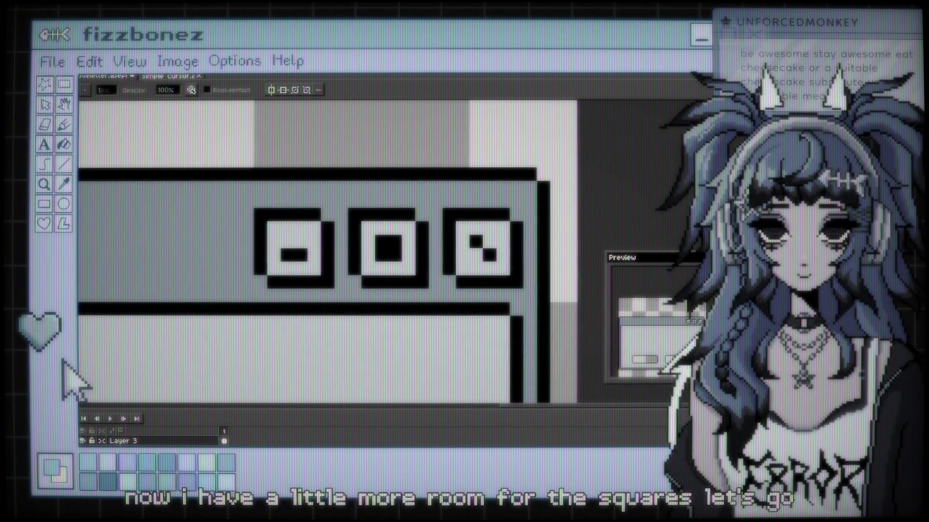
Step: Erase the remaining pixels of the title-bar buttons, leaving the bar empty
key(e)
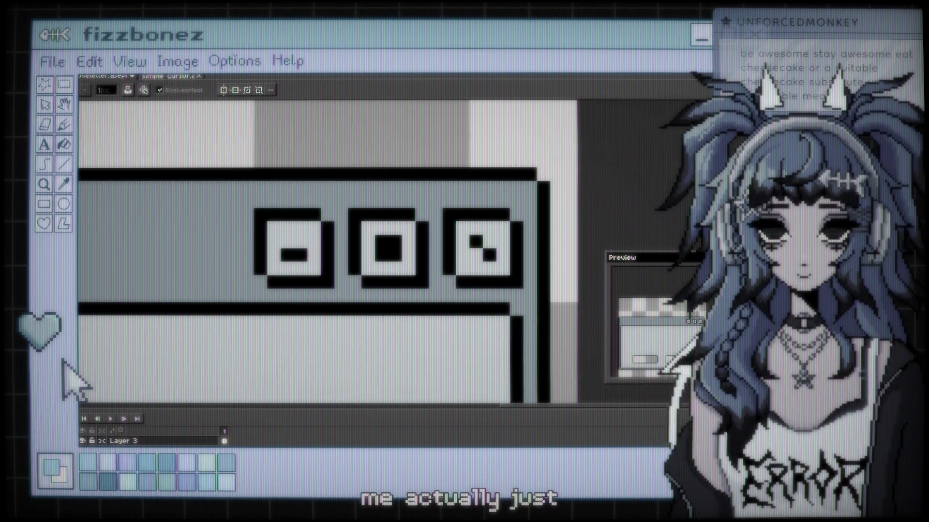
mouse_move(261, 212)
mouse_down()
mouse_move(261, 283)
mouse_move(275, 213)
mouse_move(485, 217)
mouse_move(515, 281)
mouse_up()
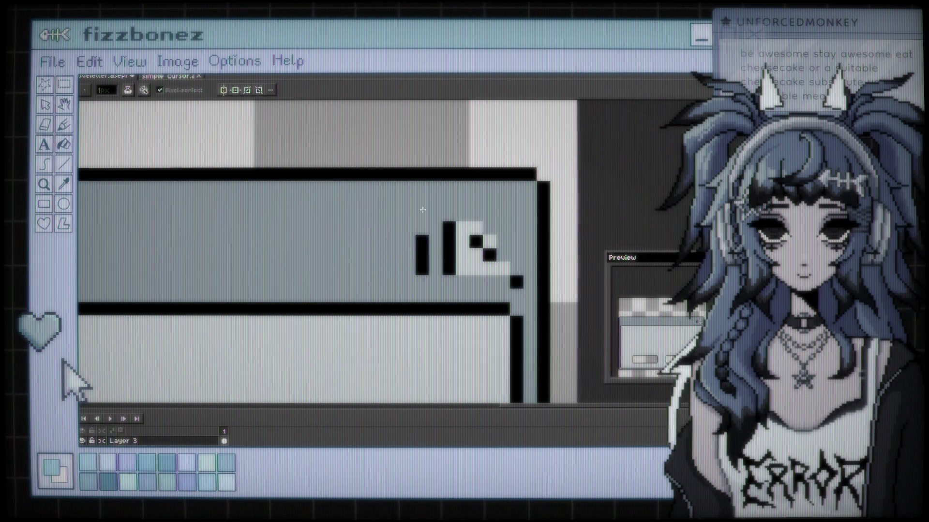
drag(488, 255, 517, 284)
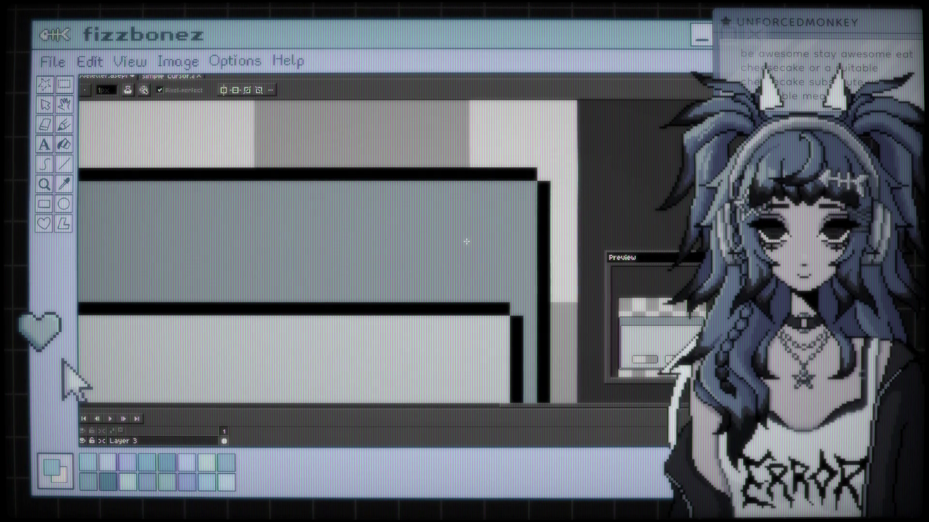
scroll(467, 242, down, 4)
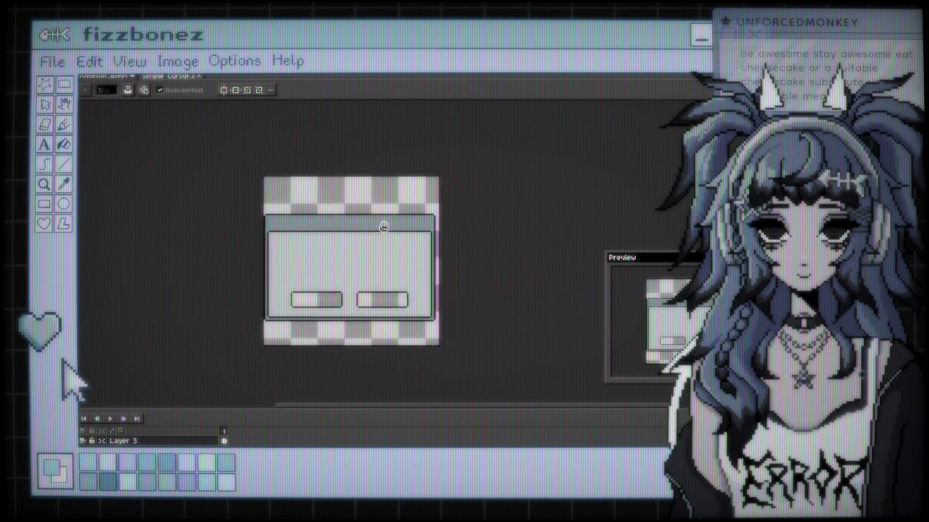
scroll(401, 223, up, 2)
scroll(420, 214, down, 3)
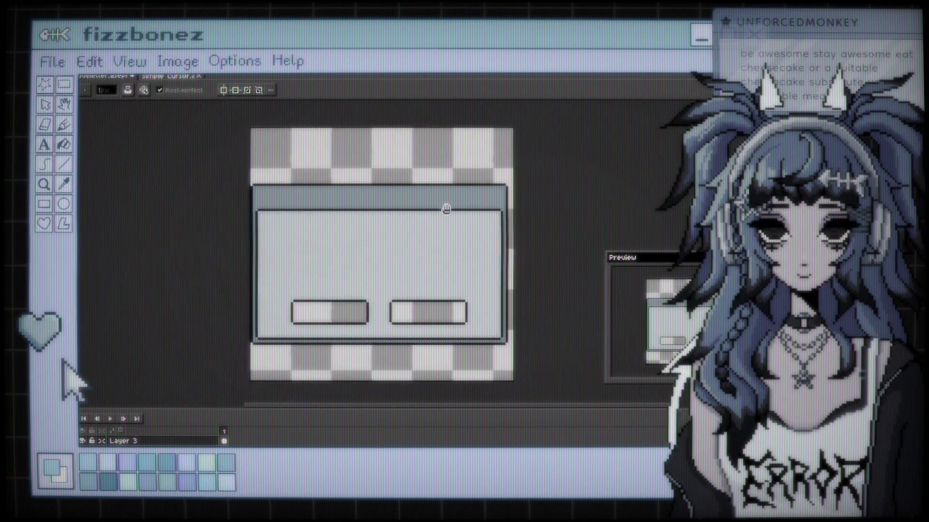
drag(446, 208, 454, 187)
scroll(455, 188, up, 1)
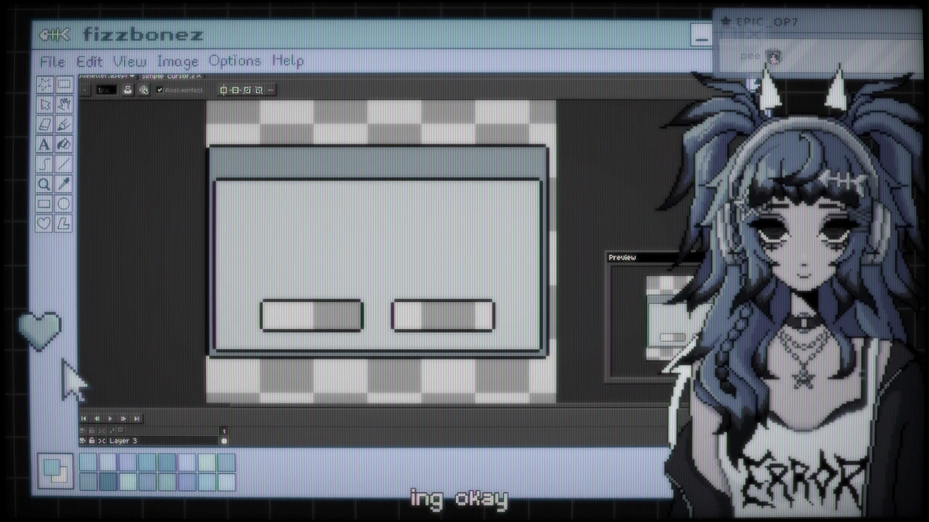
Step: Outline a new control box at the title bar's right end
drag(424, 291, 421, 285)
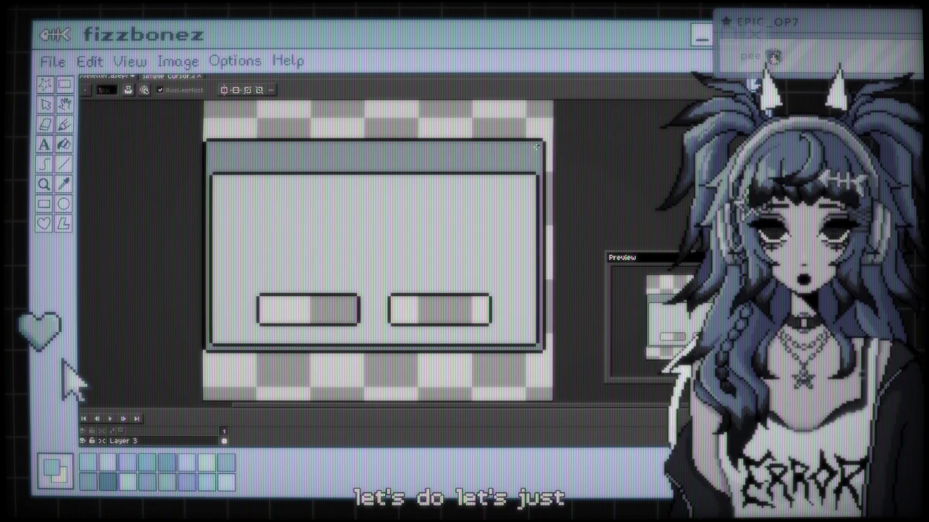
drag(535, 145, 536, 162)
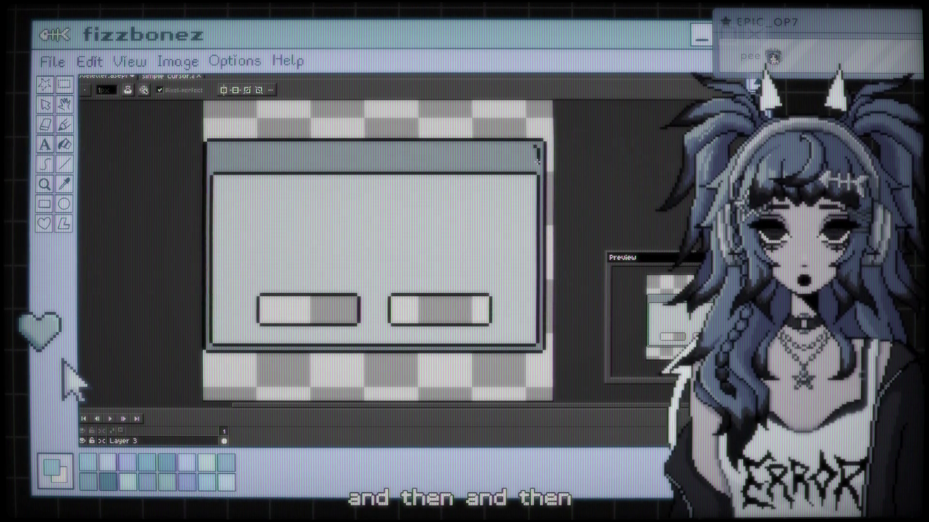
mouse_move(535, 167)
mouse_down()
mouse_move(522, 166)
mouse_move(524, 145)
mouse_up()
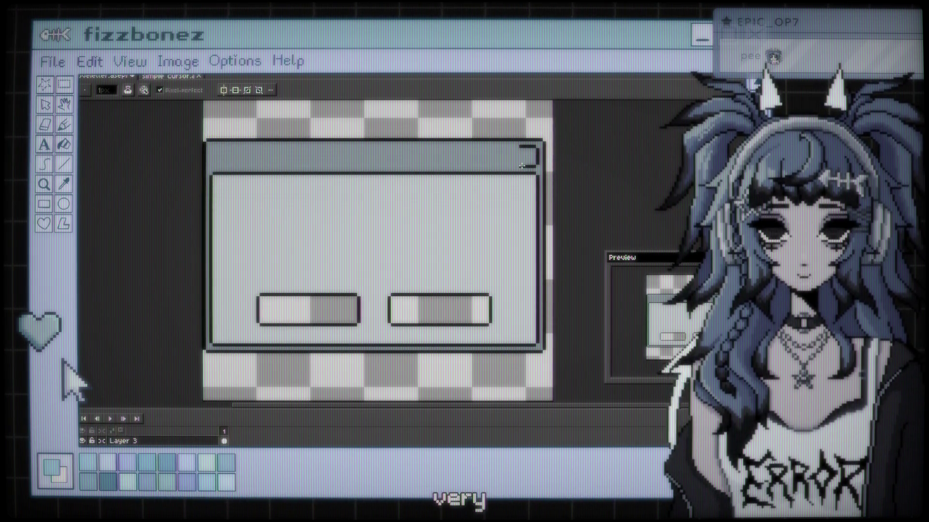
mouse_move(517, 149)
mouse_down()
mouse_move(518, 166)
mouse_move(532, 160)
mouse_move(522, 160)
mouse_up()
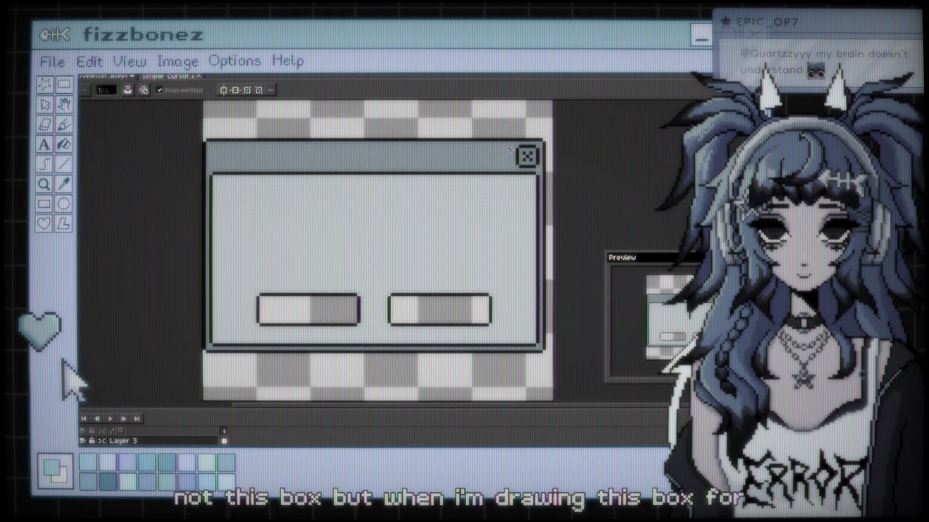
Step: Draw a second square box to its left and finish the minimize icon
mouse_move(509, 151)
mouse_down()
mouse_move(509, 165)
mouse_move(498, 167)
mouse_move(495, 146)
mouse_up()
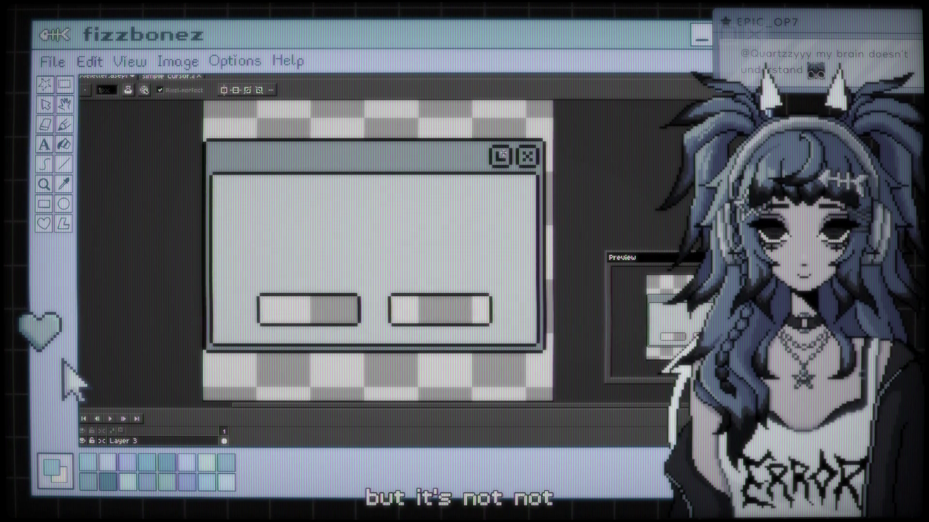
drag(503, 155, 483, 165)
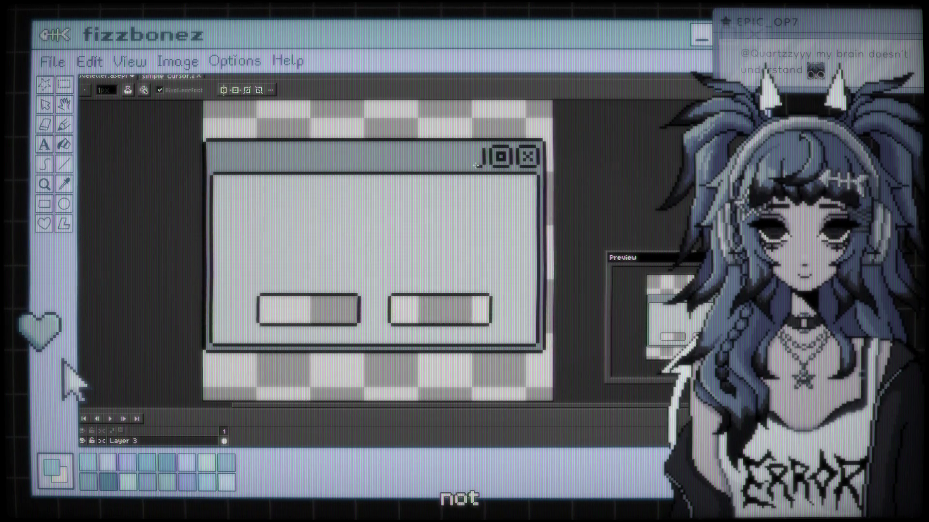
drag(481, 147, 467, 146)
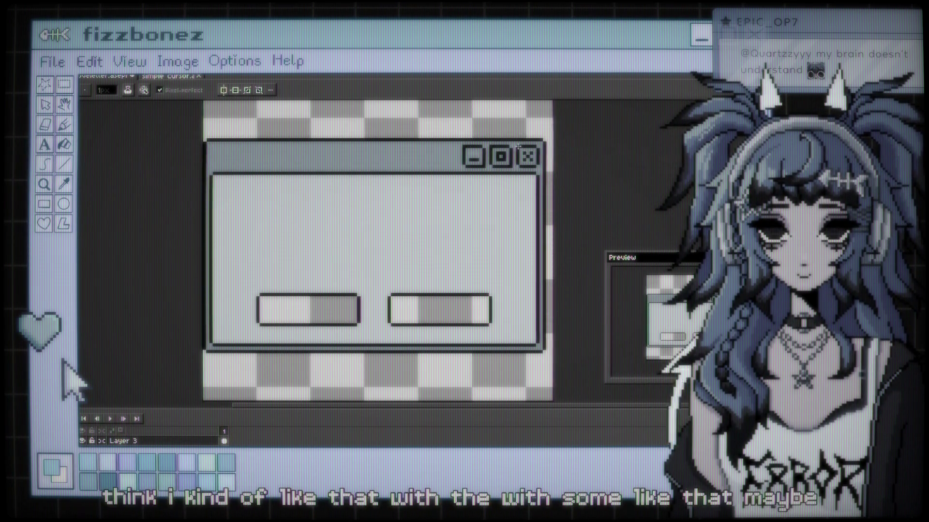
scroll(511, 140, down, 3)
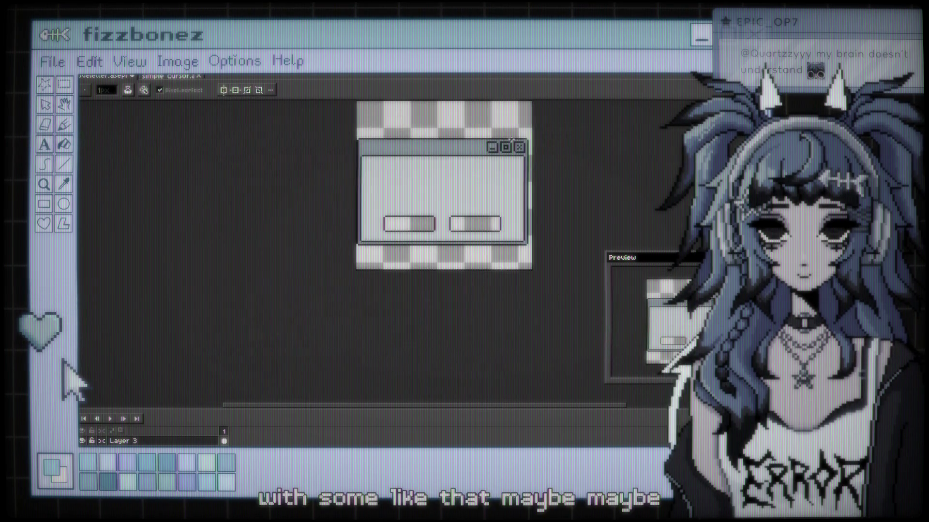
Step: Zoom and pan around the dialog sprite, then pick the eyedropper and Paint Bucket
scroll(511, 140, up, 2)
scroll(487, 162, up, 2)
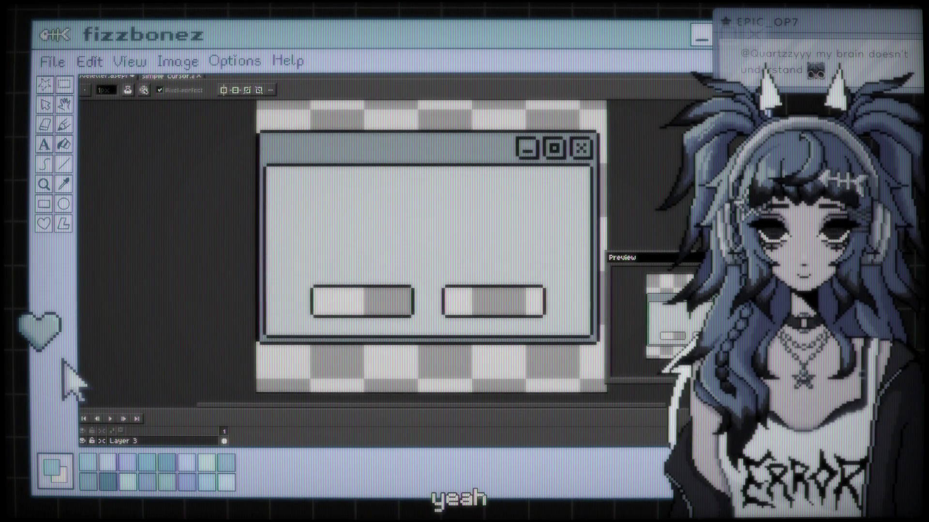
scroll(406, 279, up, 1)
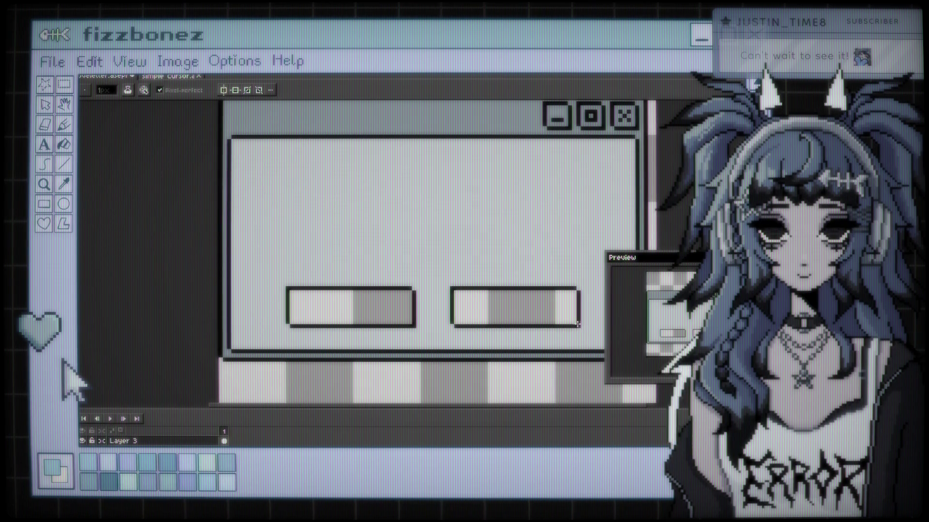
scroll(518, 251, down, 2)
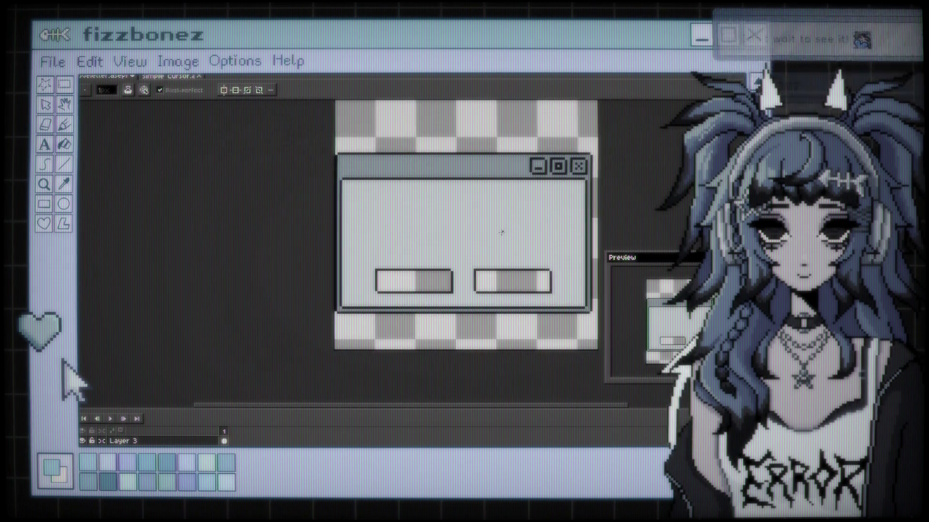
scroll(492, 225, up, 2)
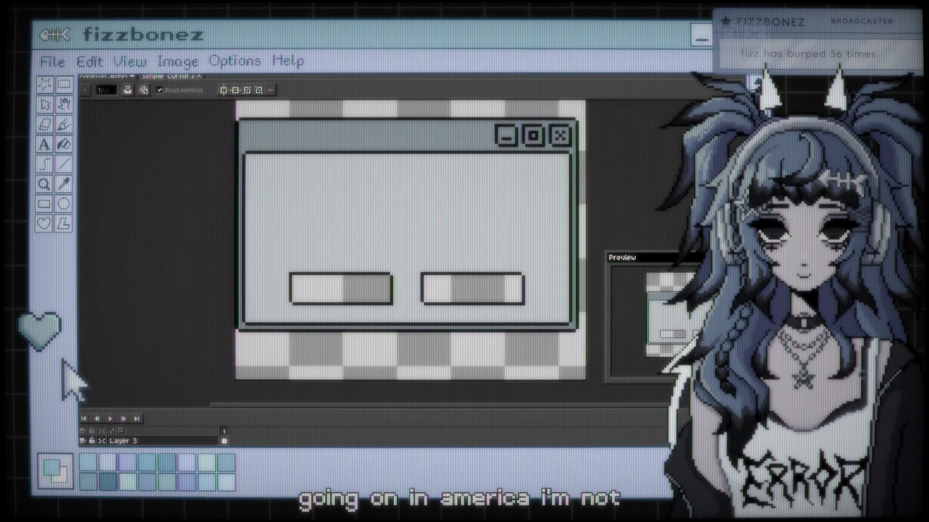
scroll(539, 215, down, 1)
scroll(506, 219, up, 1)
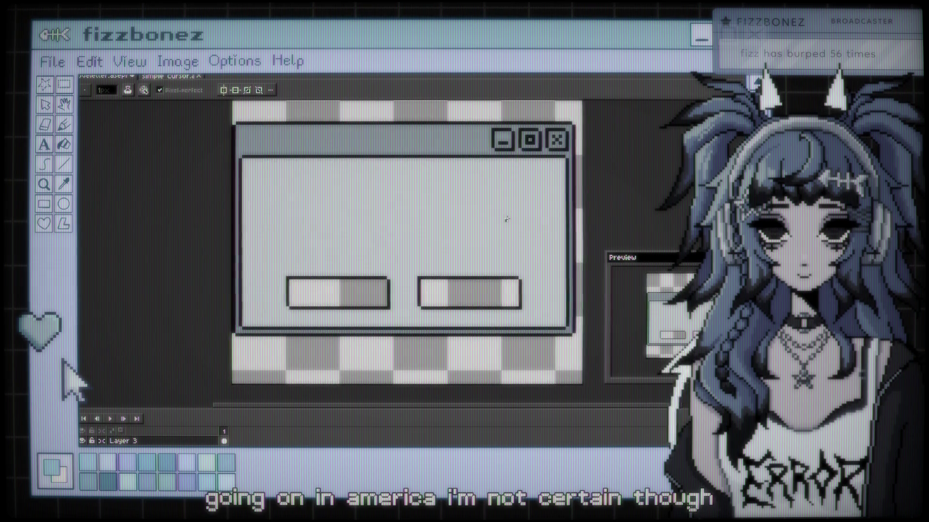
drag(484, 213, 478, 217)
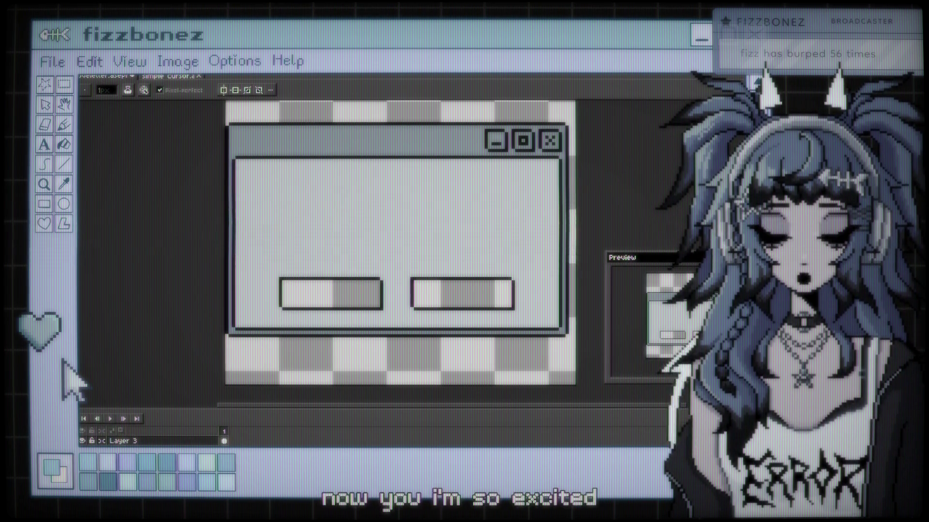
drag(408, 166, 407, 166)
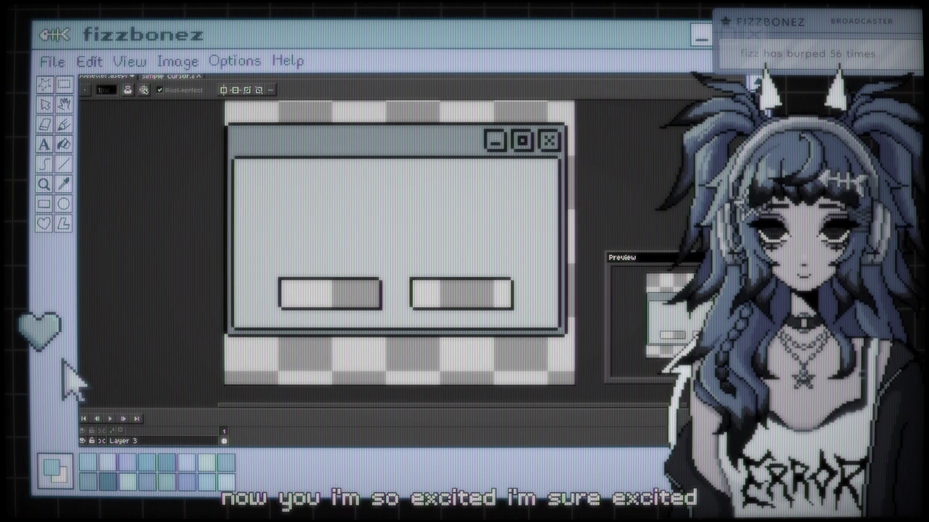
key(i)
key(g)
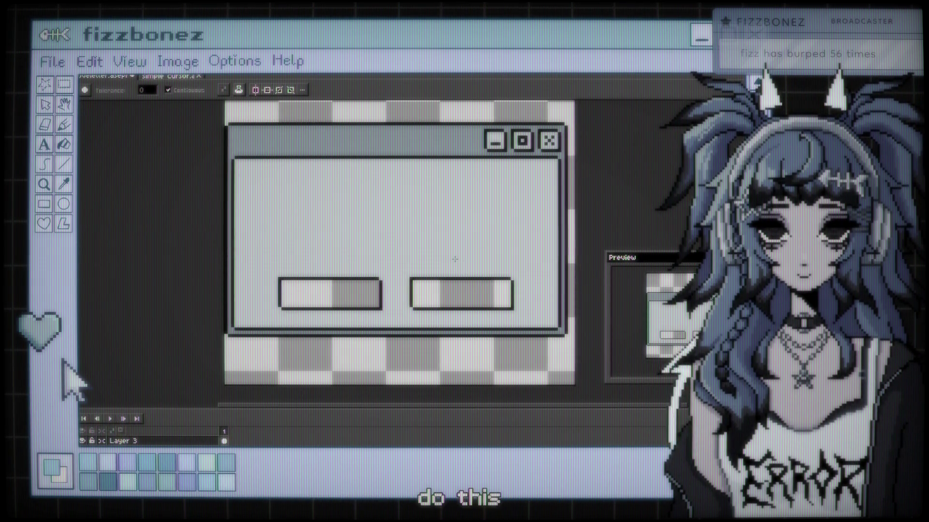
Step: Try filling both buttons' light parts grey, then undo those fills
scroll(472, 253, left, 2)
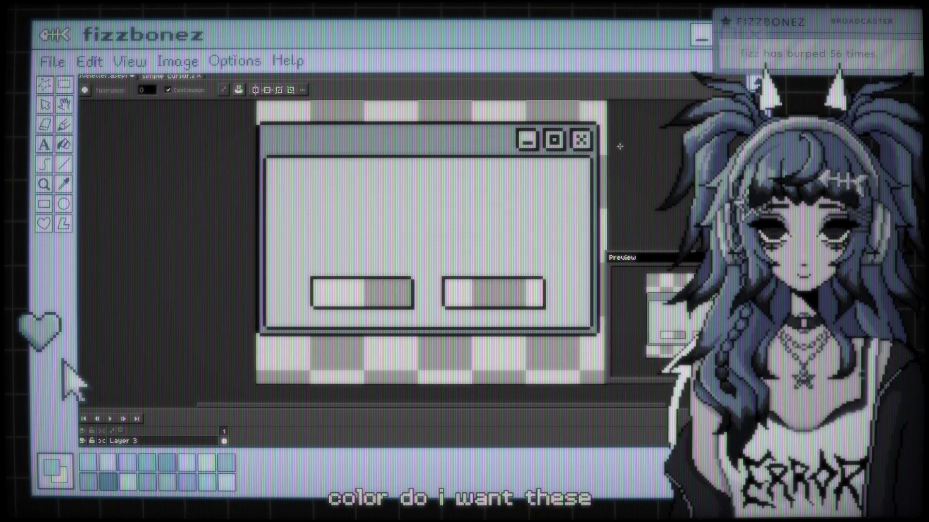
key(i)
key(w)
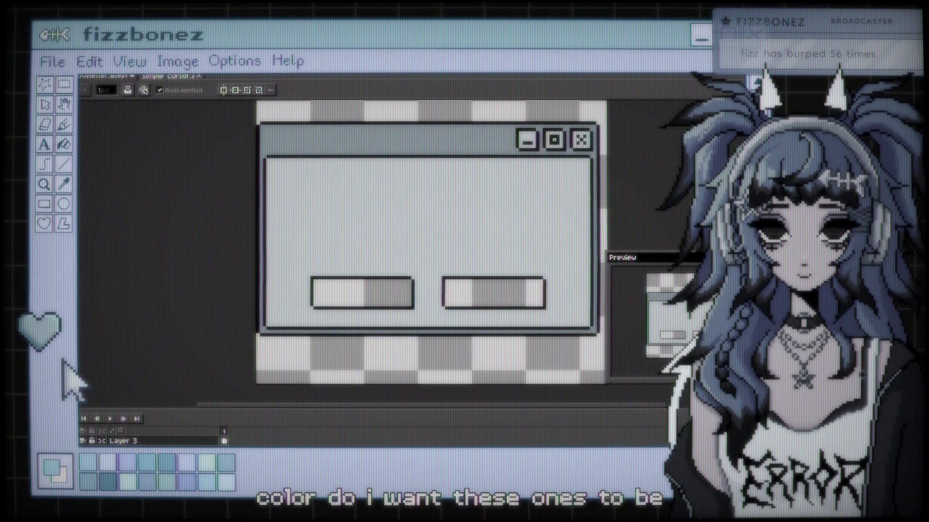
click(338, 293)
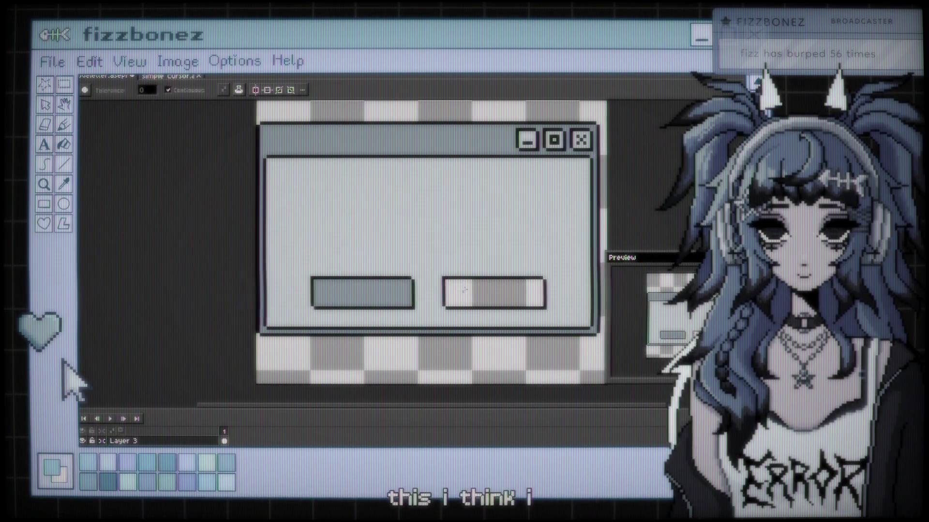
click(457, 292)
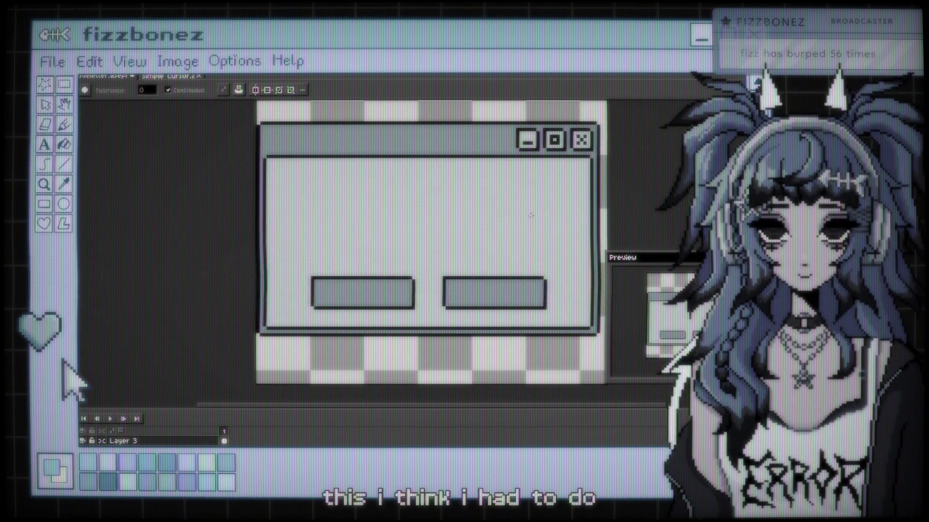
scroll(483, 229, down, 2)
drag(483, 228, 507, 216)
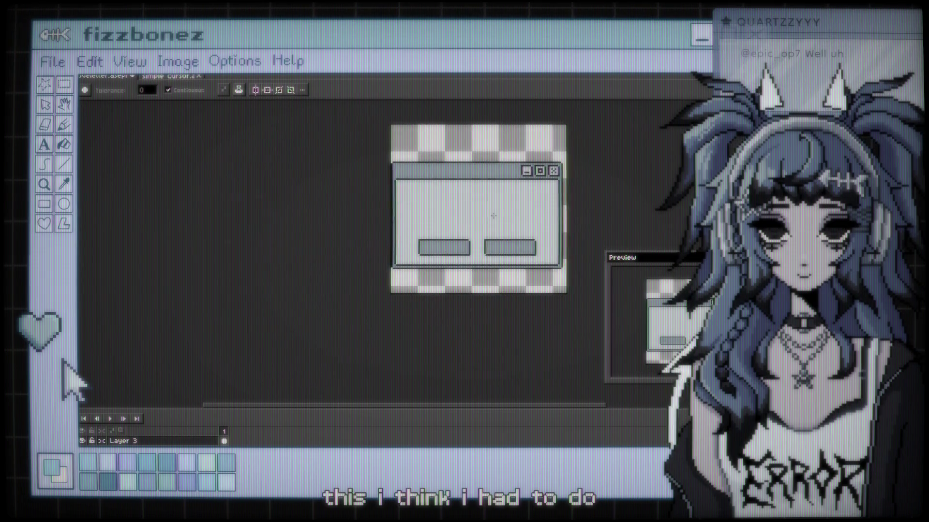
scroll(500, 220, up, 2)
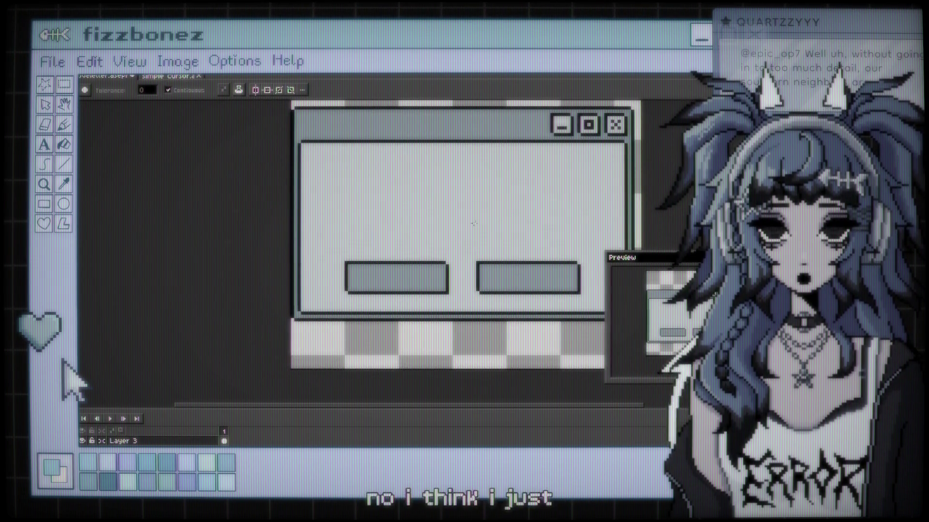
key(ctrl+z)
key(ctrl+z)
Step: Sample the light colour and bucket-fill both buttons' grey halves with it
key(i)
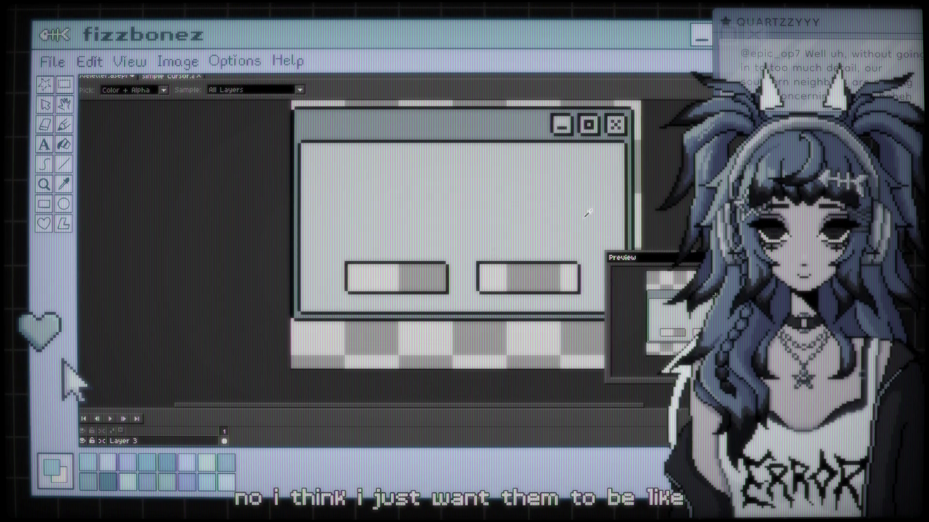
key(g)
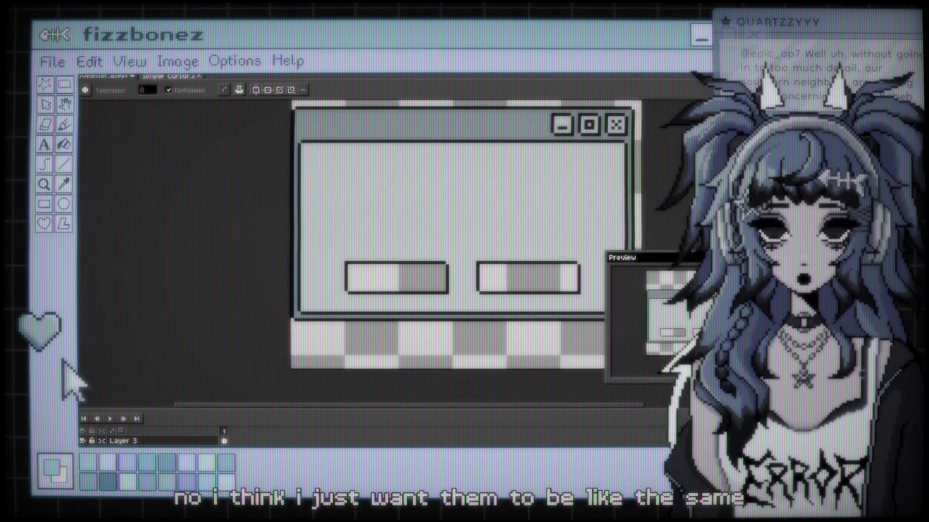
click(540, 268)
click(421, 278)
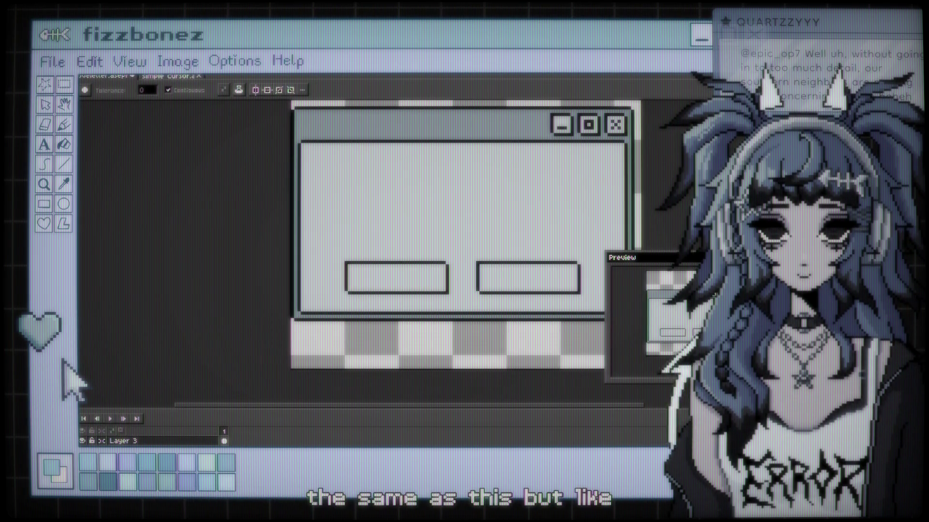
Step: Draw a 1 px pencil shading line along the left button's inner bottom edge
key(b)
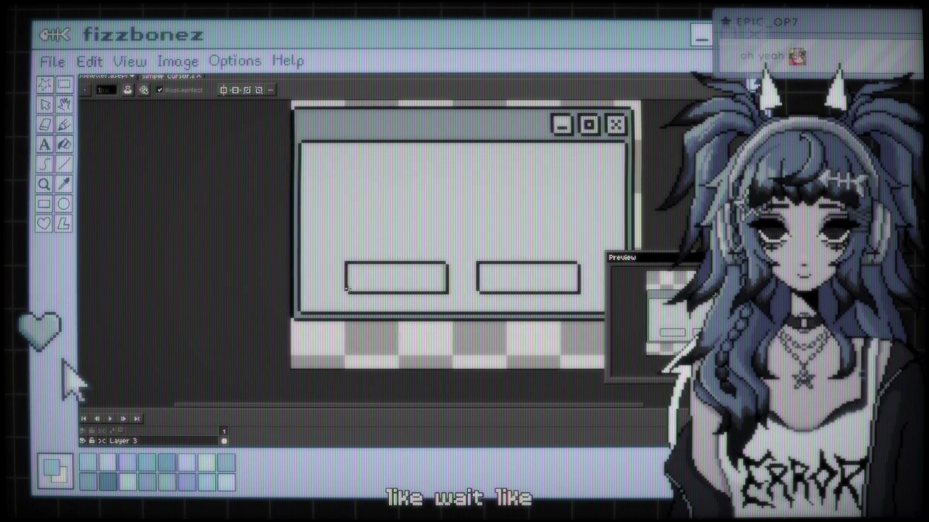
drag(372, 292, 430, 289)
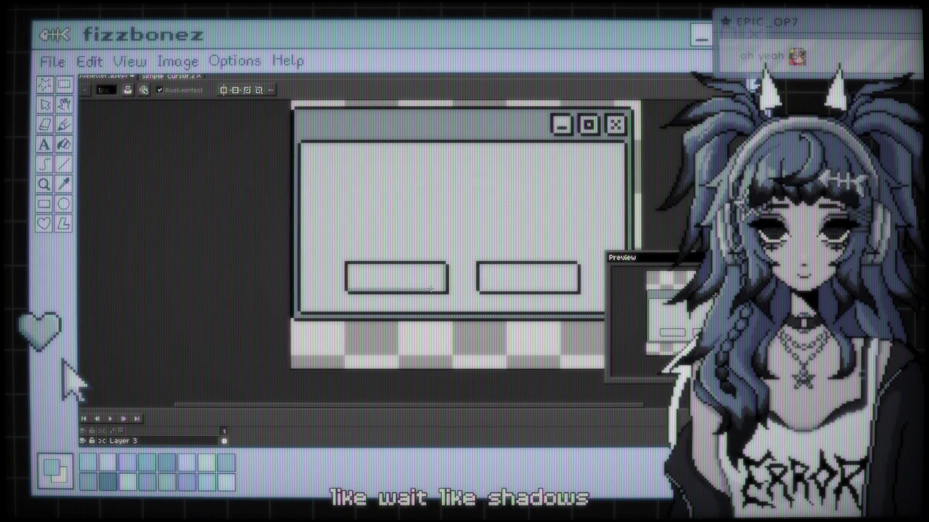
key(l)
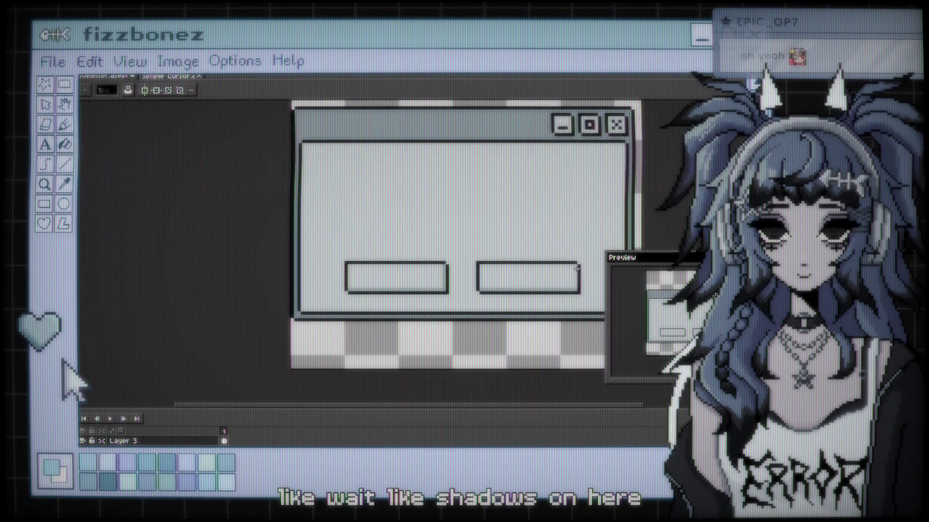
scroll(404, 188, right, 5)
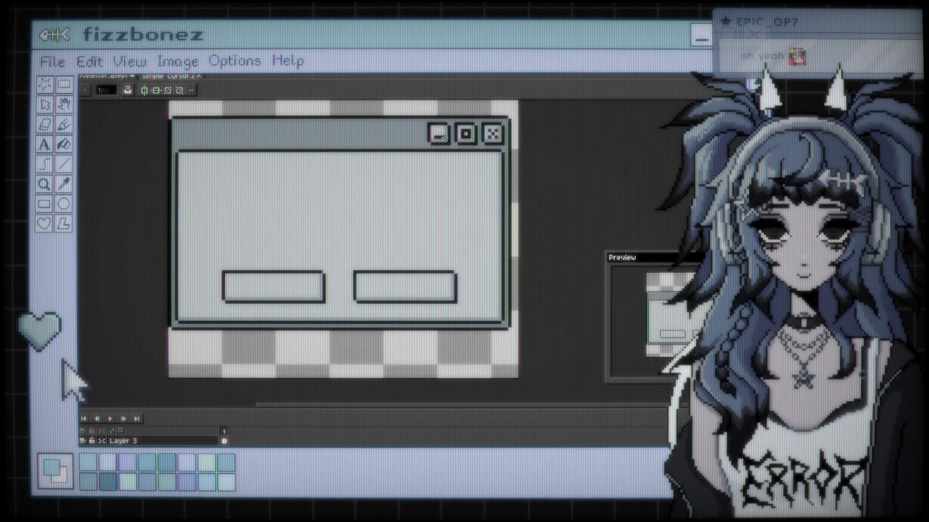
Step: Sample a colour, then draw a lighter straight line down the window's inner left edge
key(i)
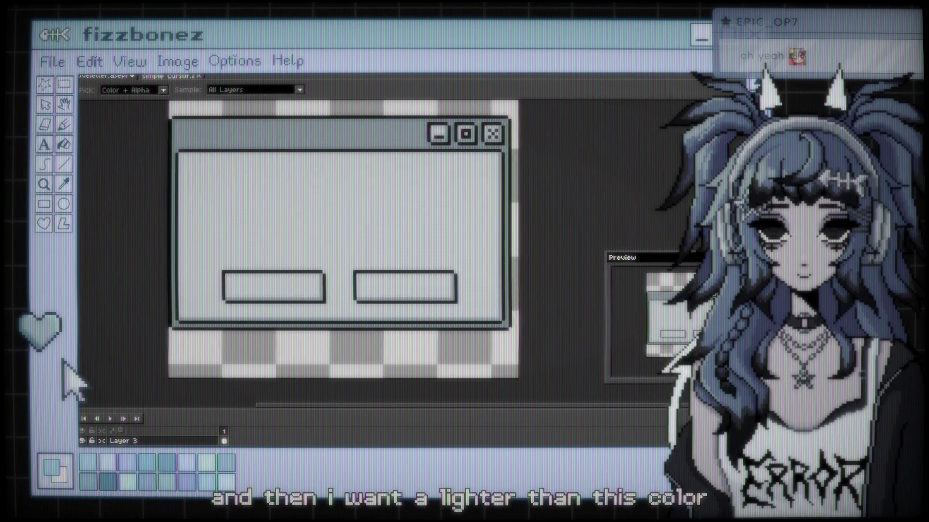
key(b)
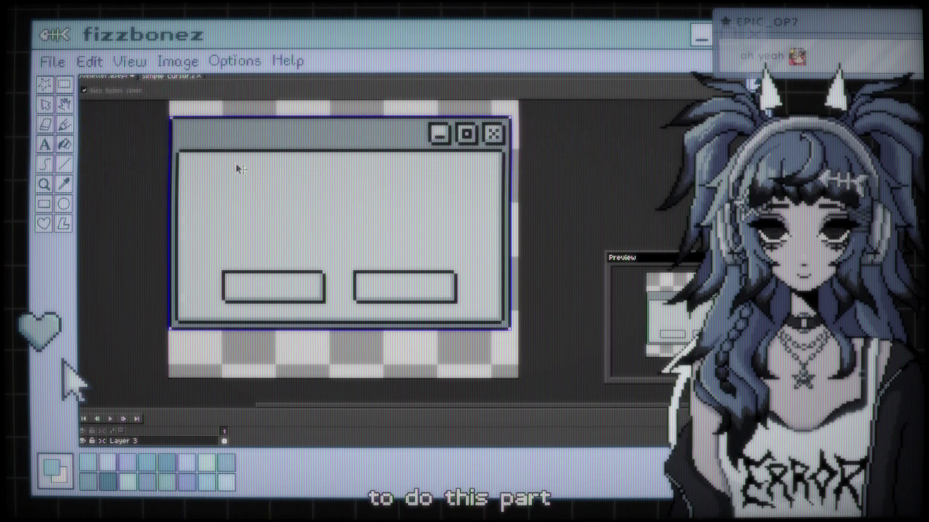
key(l)
drag(179, 154, 189, 260)
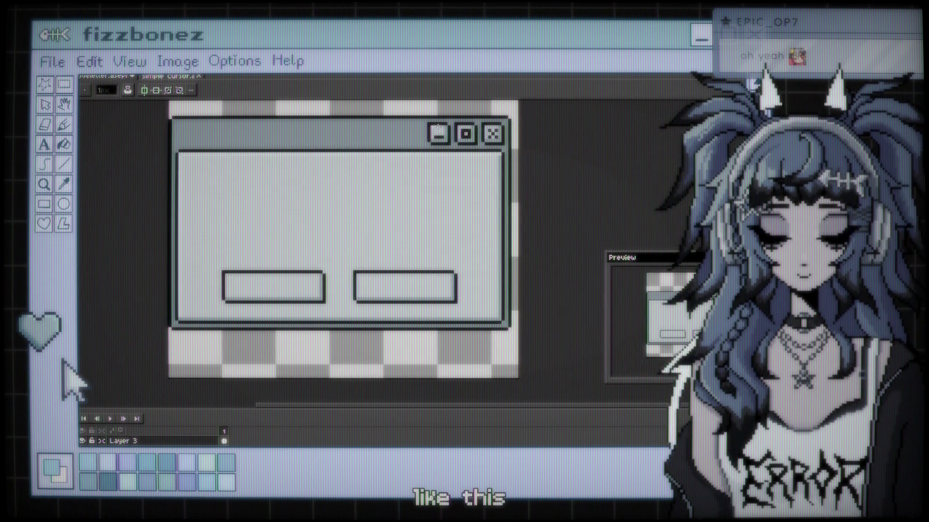
click(466, 129)
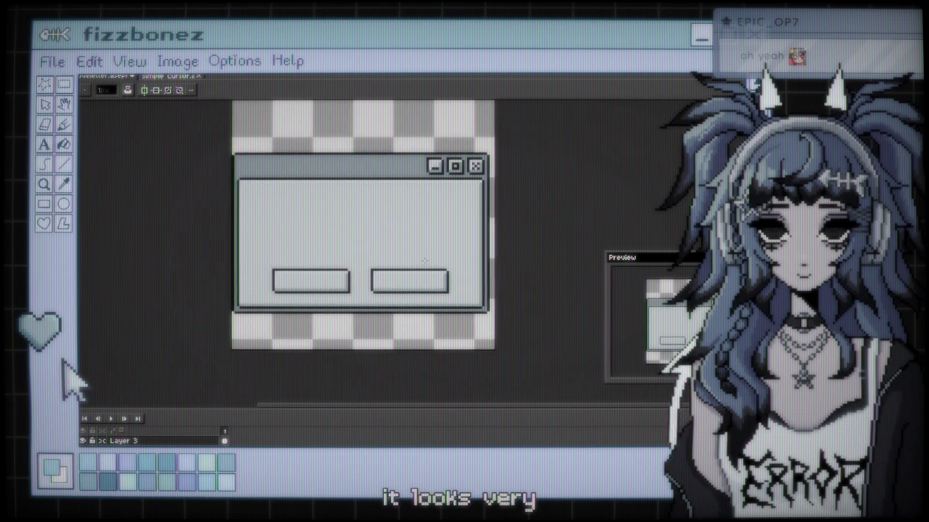
scroll(415, 251, left, 3)
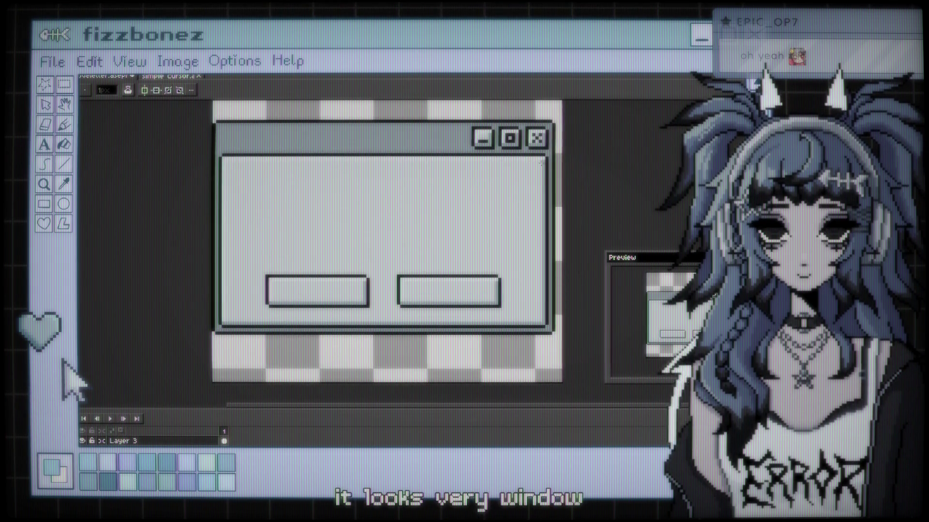
Step: Draw a straight line along the dialog window's bottom border
key(i)
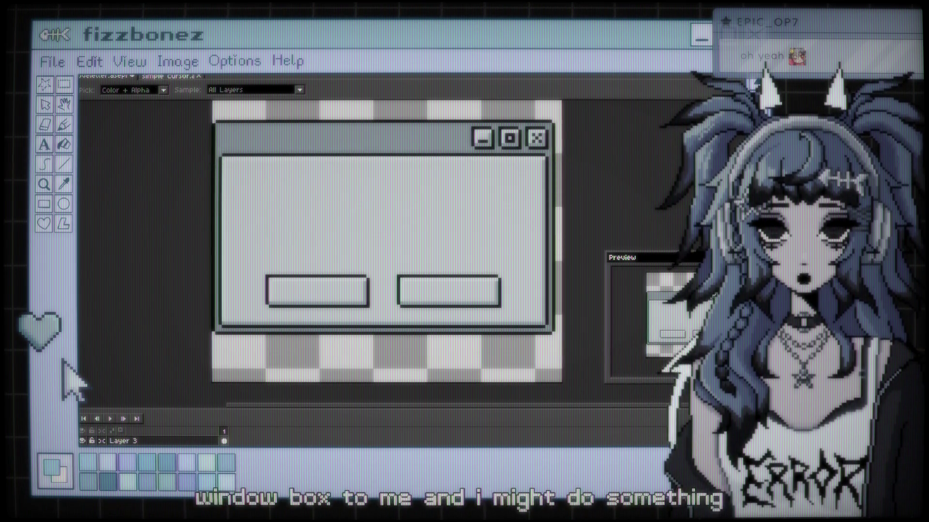
key(b)
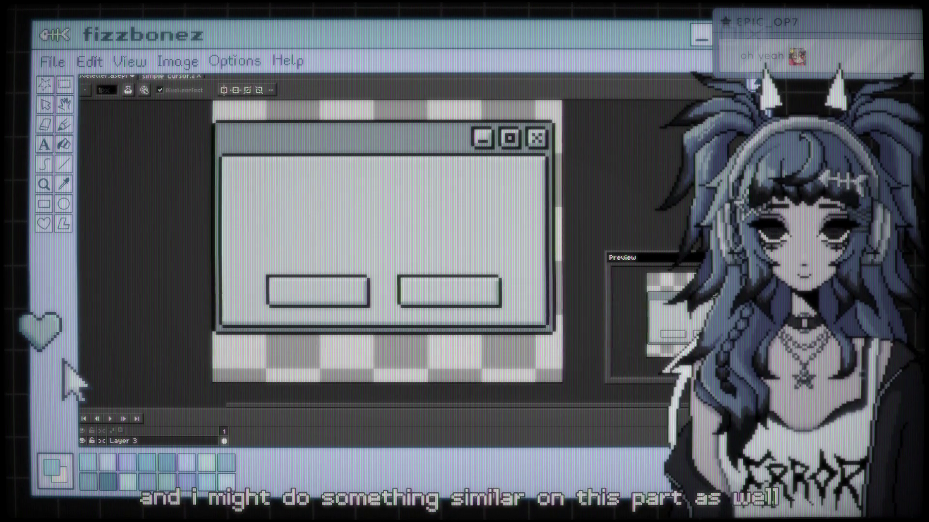
key(l)
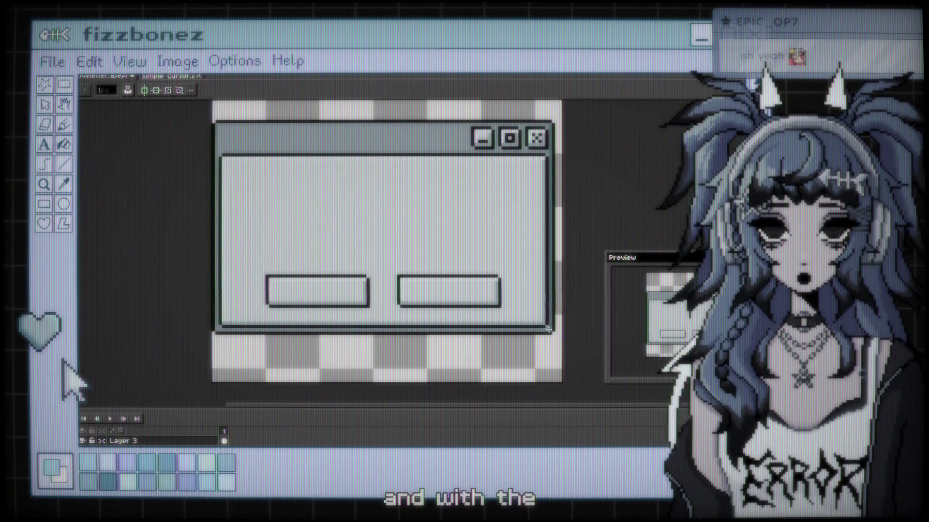
drag(549, 329, 222, 326)
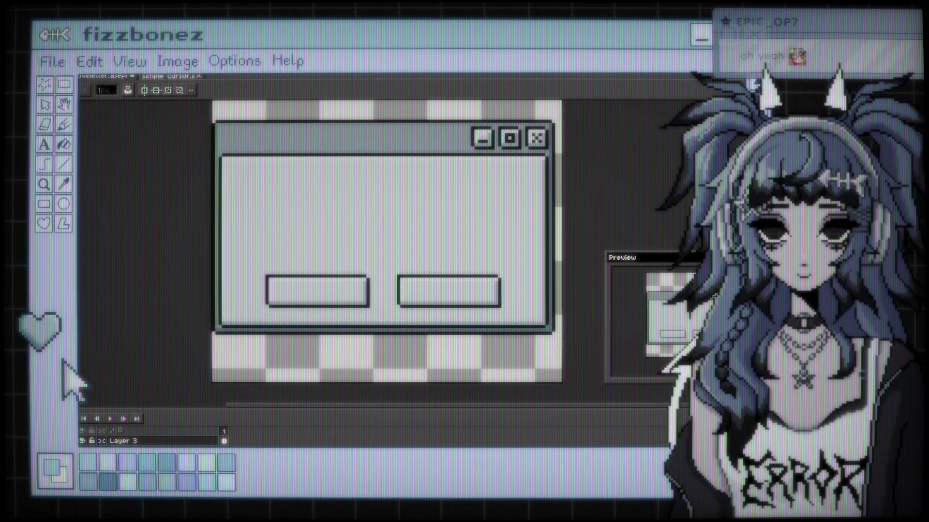
Step: Zoom in and out to check the finished window borders
key(i)
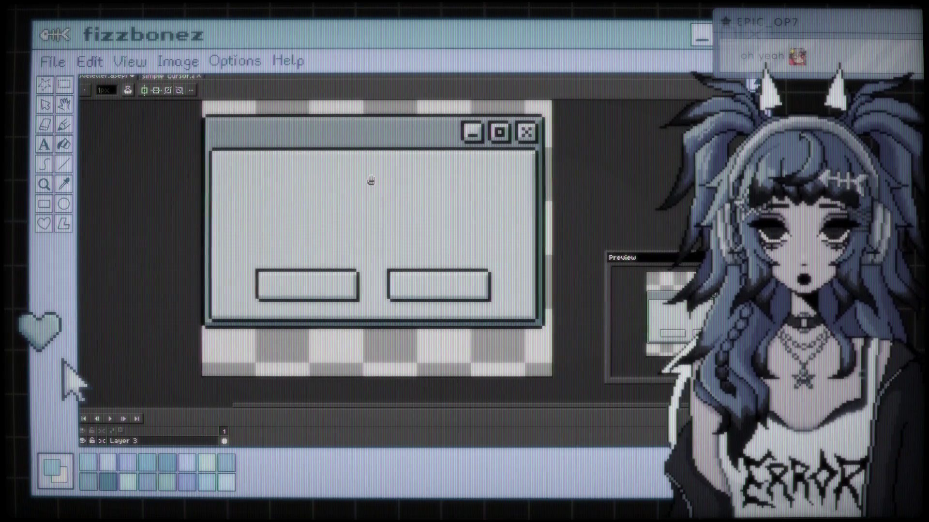
scroll(371, 181, down, 1)
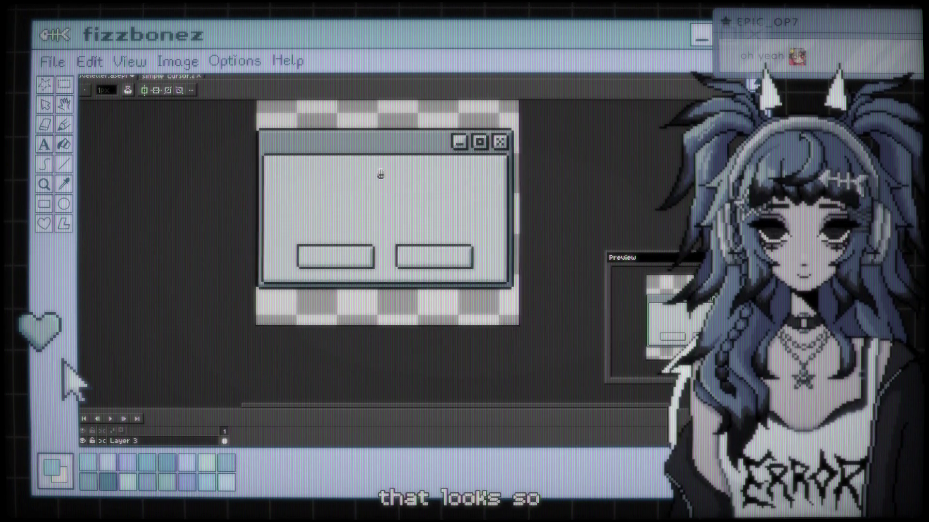
scroll(380, 174, up, 1)
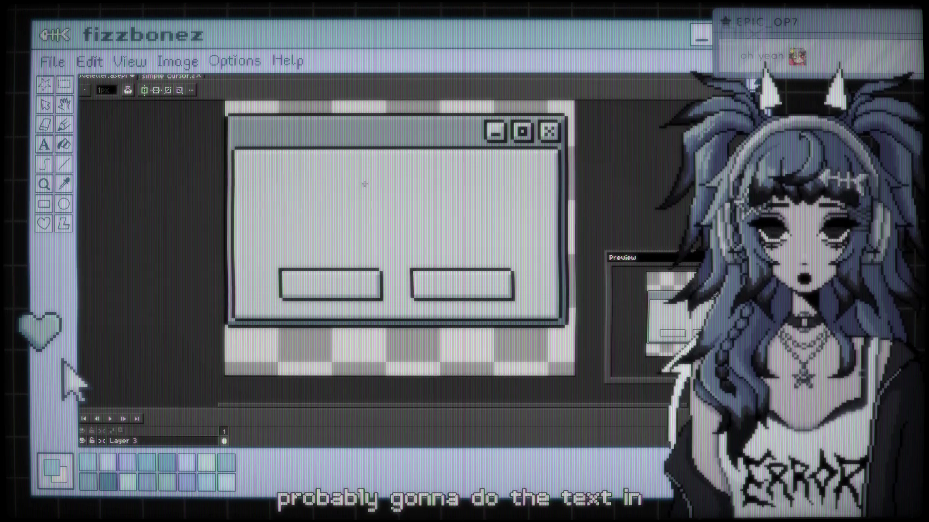
scroll(364, 184, down, 1)
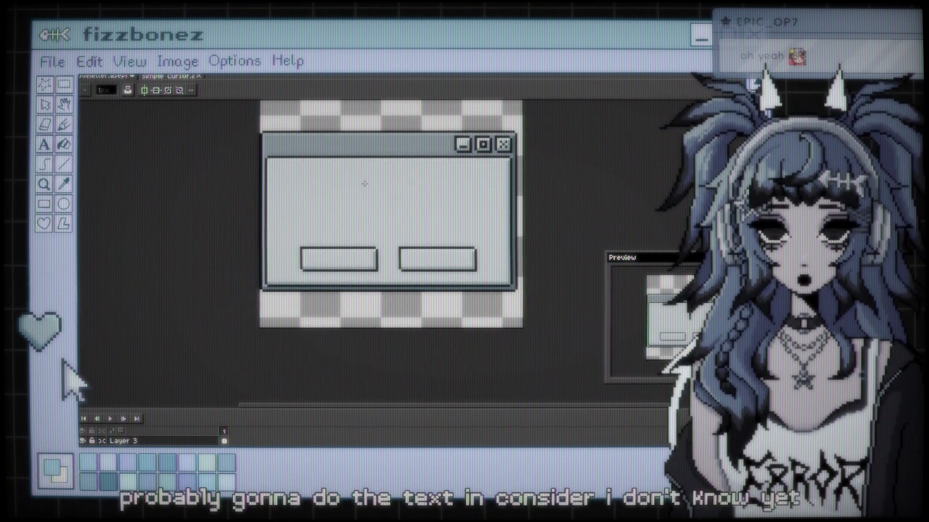
scroll(364, 184, up, 1)
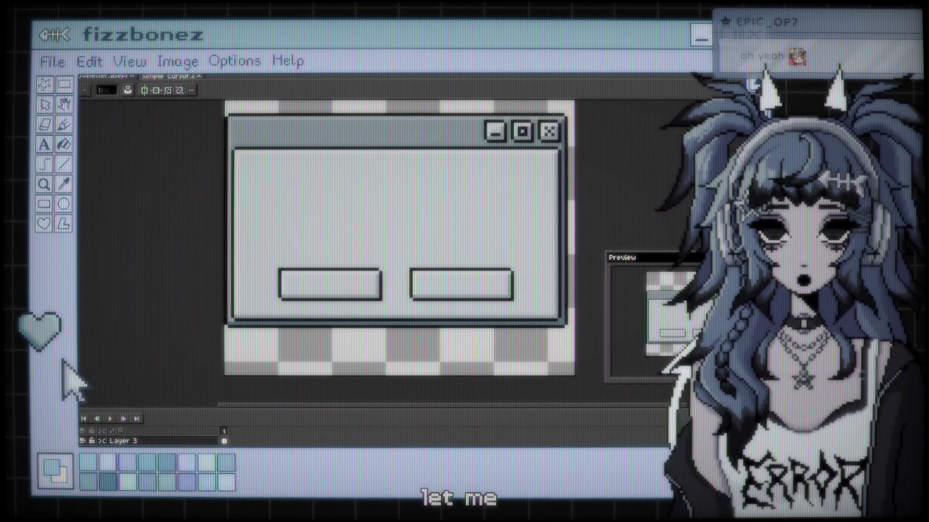
key(alt+f)
Step: Export the window sprite as a new PNG, windowww.png, instead of overwriting loveletter.png
mouse_move(90, 154)
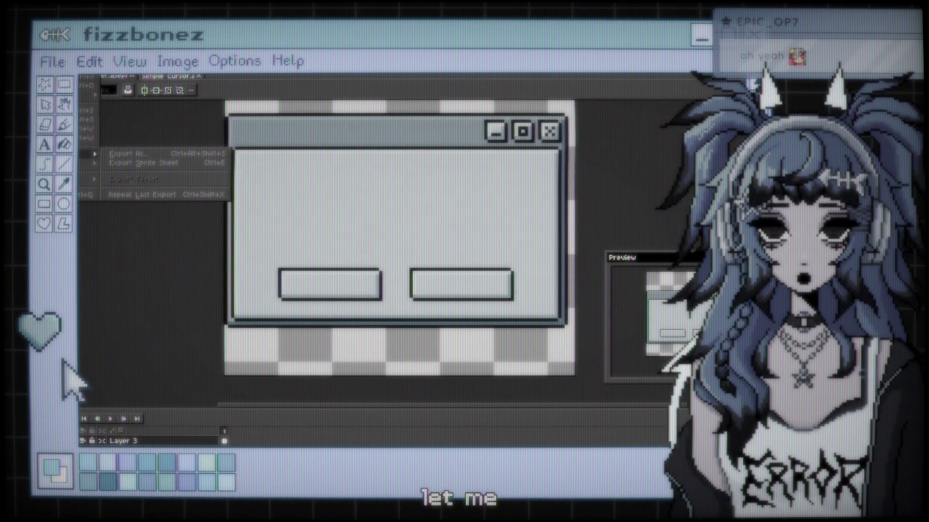
click(193, 154)
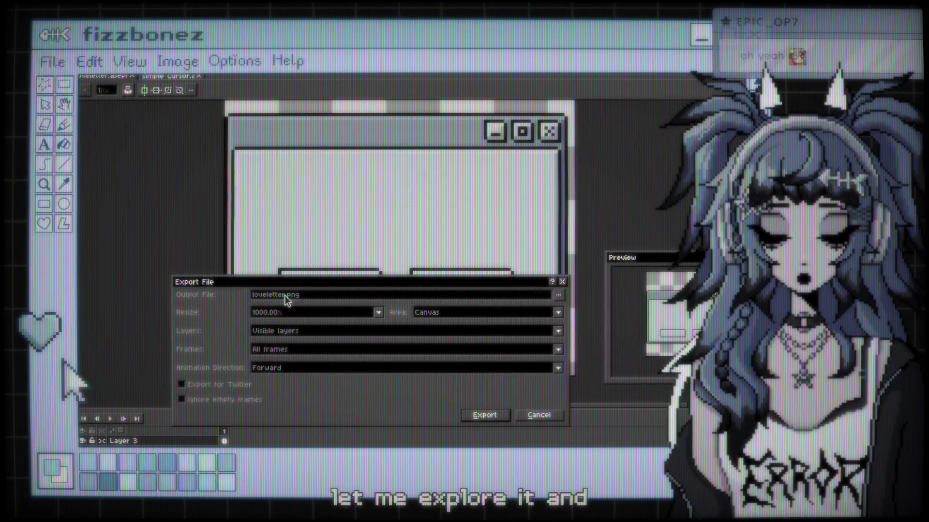
drag(285, 296, 247, 294)
key(BackSpace)
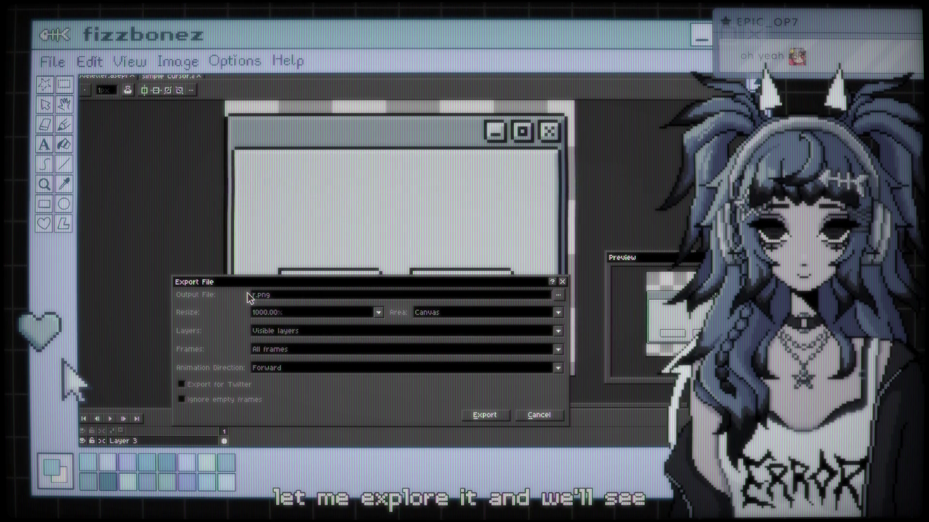
key(Delete)
text(window)
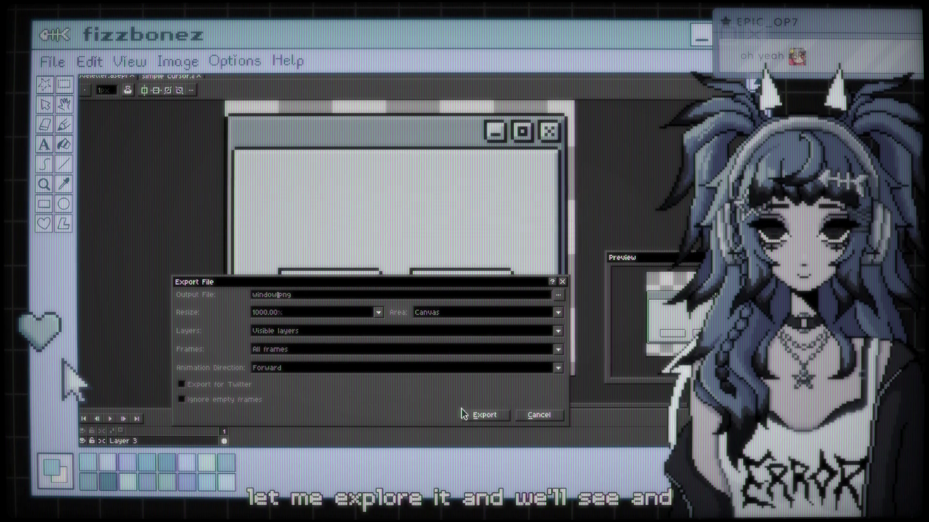
text(ww)
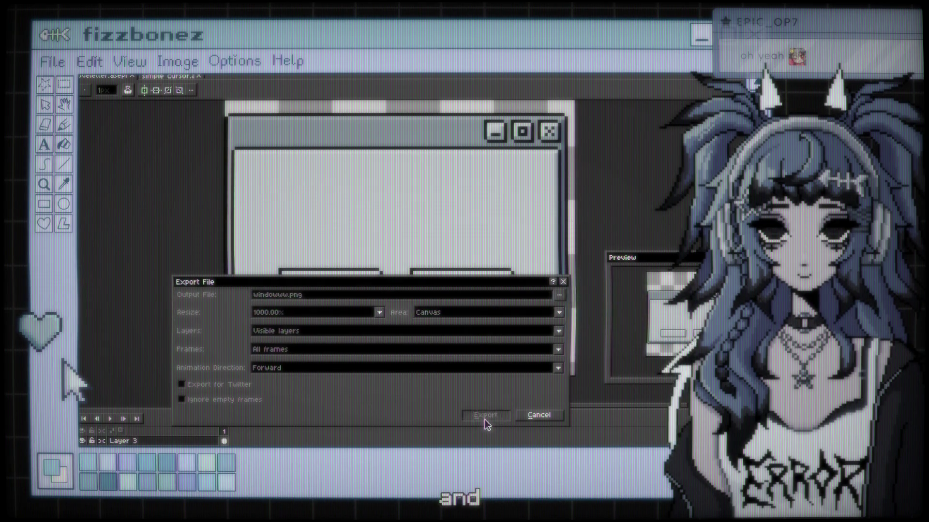
click(483, 417)
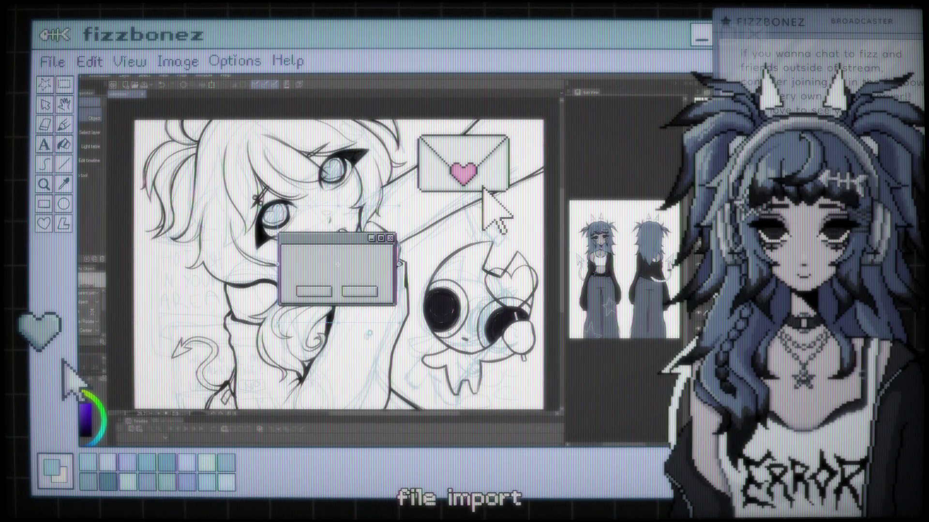
Step: Drag the imported dialog image to the lower left near the girl's neck, then zoom out
scroll(338, 264, down, 1)
mouse_move(338, 264)
mouse_down()
mouse_move(430, 270)
mouse_move(424, 421)
mouse_move(272, 362)
mouse_move(395, 270)
mouse_move(410, 315)
mouse_move(397, 332)
mouse_up()
scroll(397, 331, up, 4)
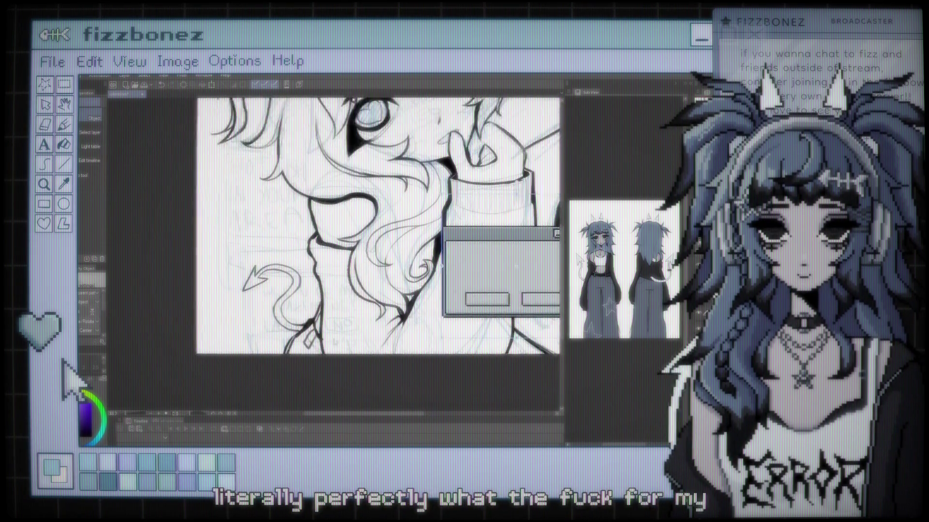
scroll(300, 242, up, 1)
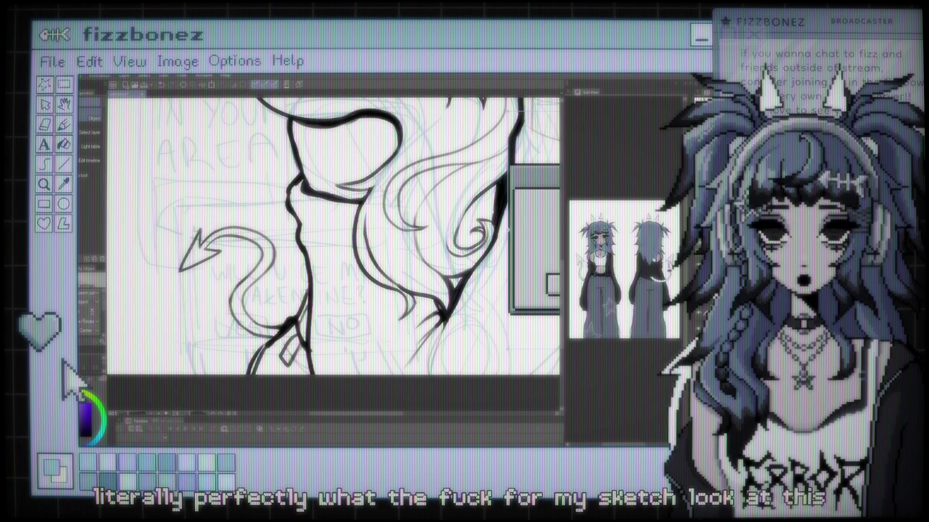
mouse_move(527, 222)
mouse_down()
mouse_move(462, 255)
mouse_move(223, 270)
mouse_move(204, 283)
mouse_move(250, 270)
mouse_move(427, 273)
mouse_move(205, 154)
mouse_move(209, 174)
mouse_move(193, 201)
mouse_move(200, 197)
mouse_move(199, 279)
mouse_up()
key(ctrl+0)
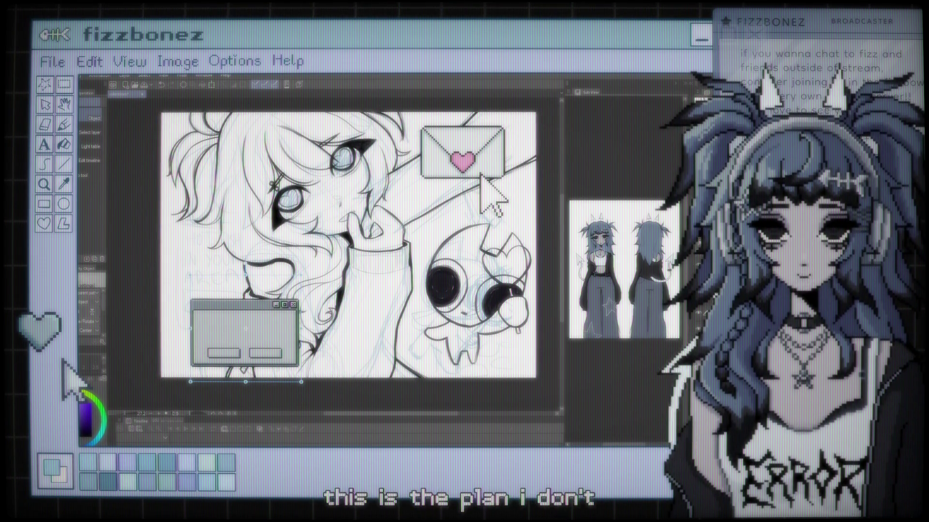
Step: Hide the dialog window overlay and zoom in and out to review the girl and creature lineart
key(Delete)
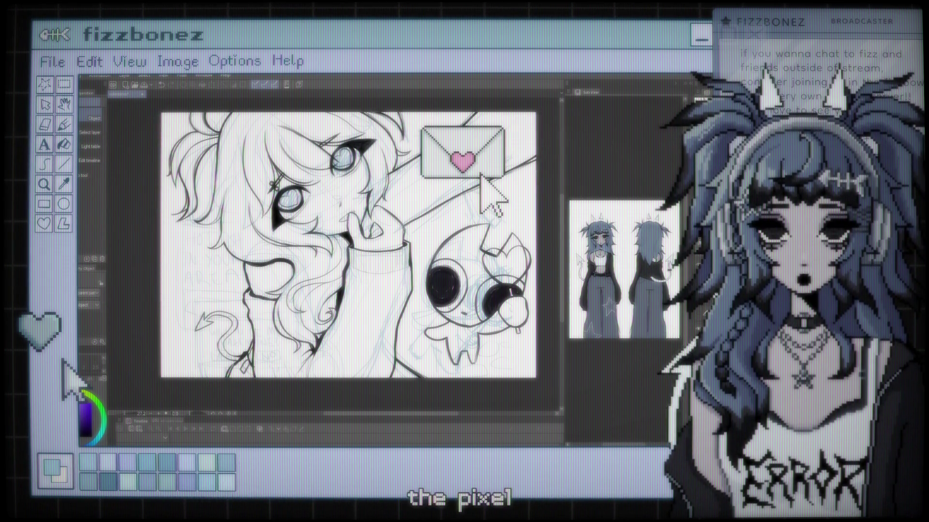
key(ctrl+plus)
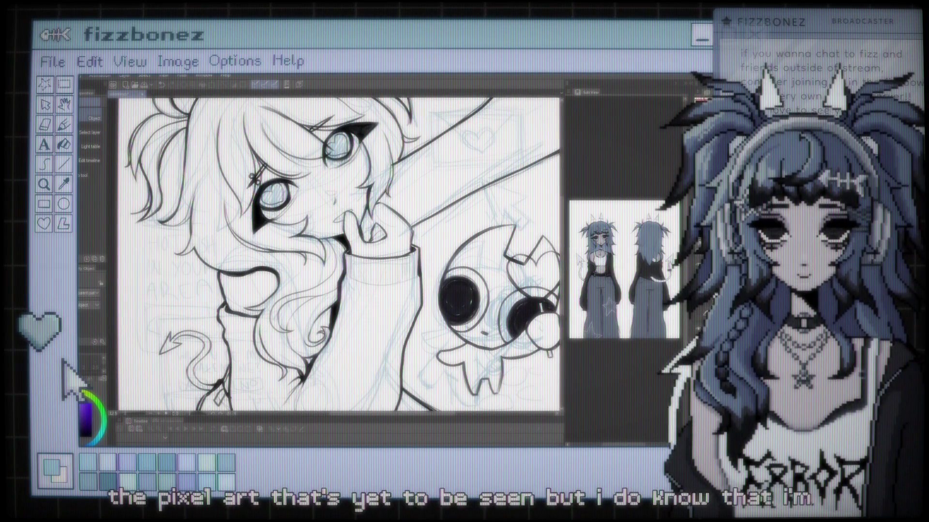
key(ctrl+minus)
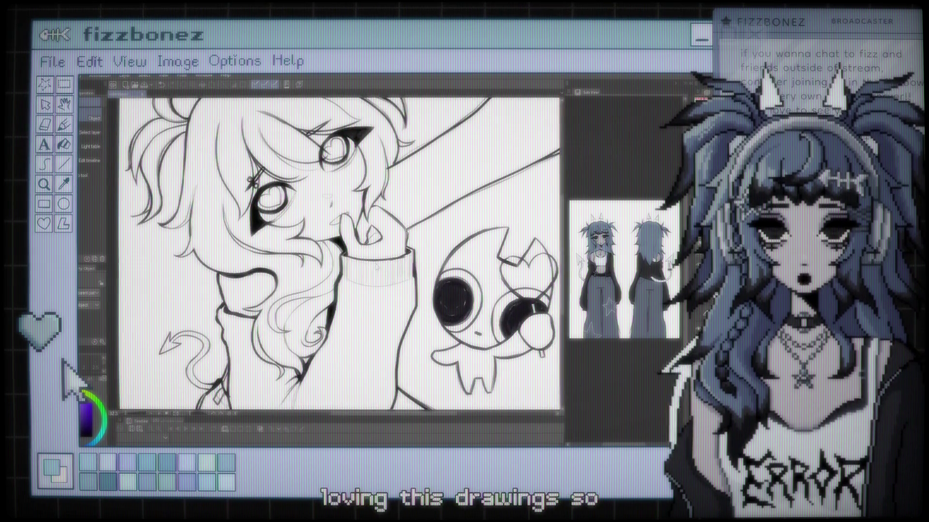
key(ctrl+plus)
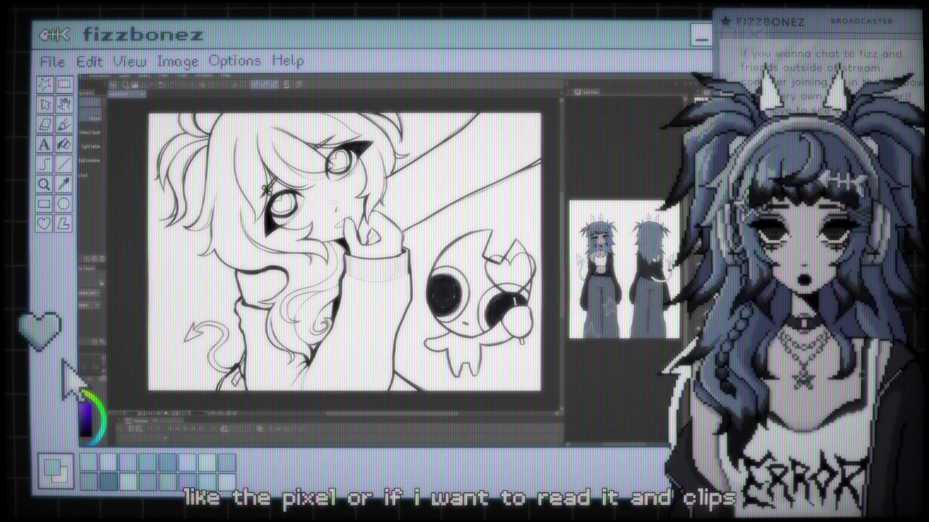
scroll(340, 251, up, 2)
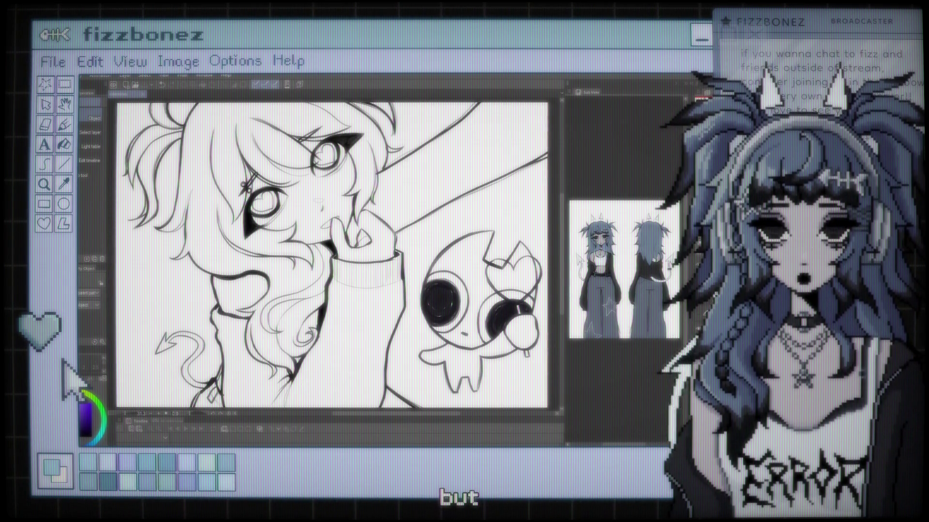
key(ctrl+minus)
key(ctrl+plus)
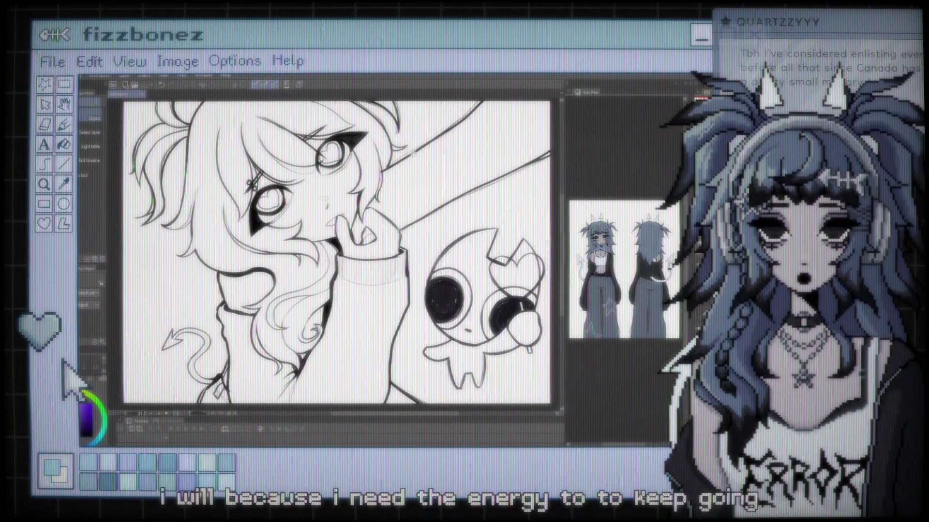
scroll(339, 252, down, 1)
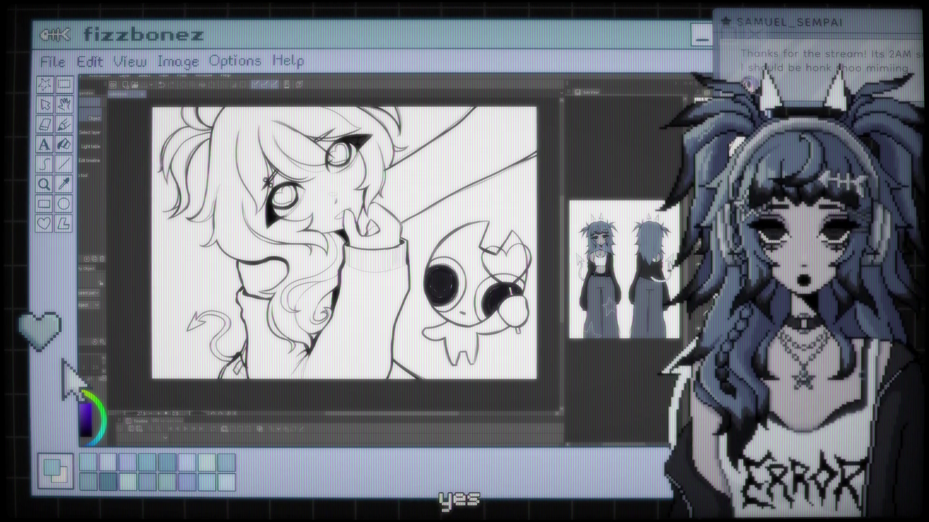
scroll(334, 247, up, 2)
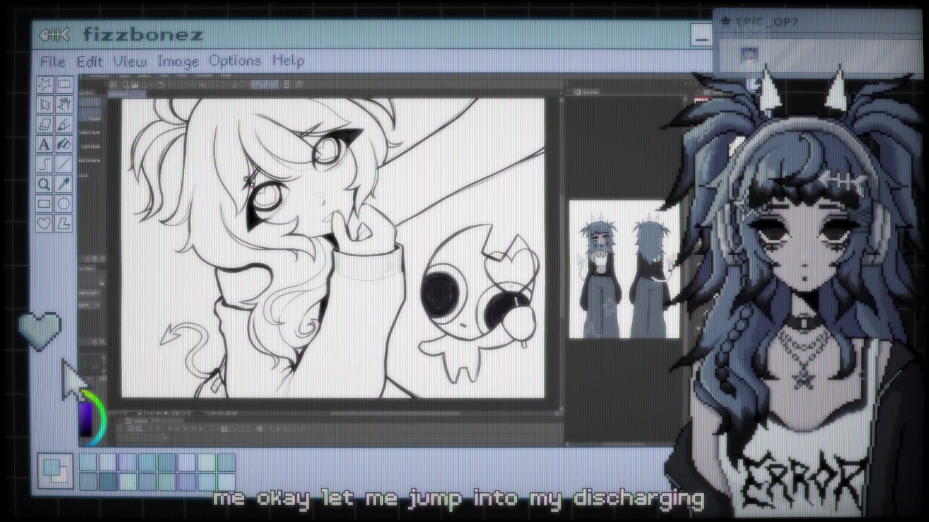
scroll(401, 198, up, 5)
scroll(403, 197, down, 5)
scroll(339, 261, up, 2)
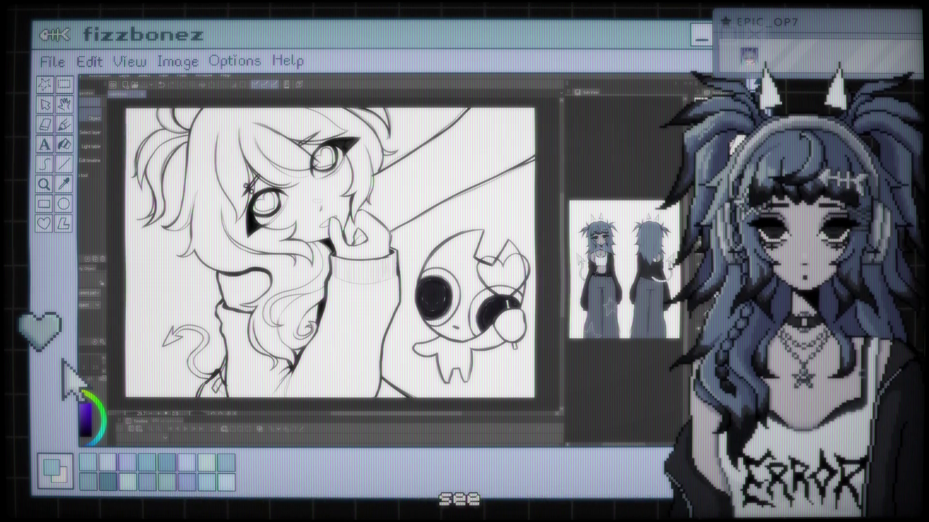